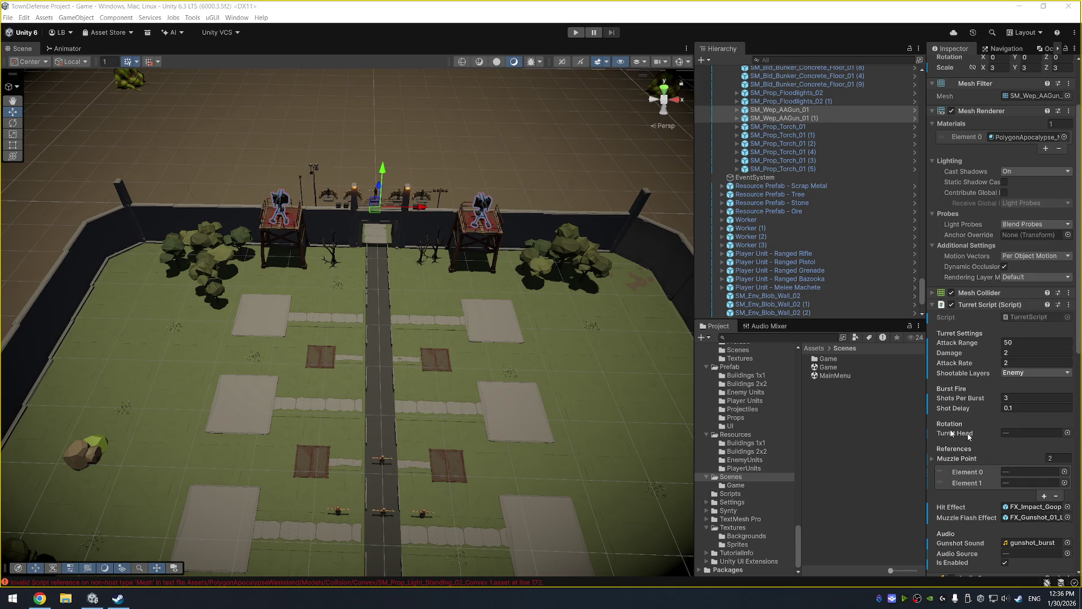
Orbit the Scene view to a low diagonal close-up of the gate and the two turret towers.
{"action": "mouse_move", "coordinate": [214, 329]}
{"action": "left_mouse_down"}
{"action": "mouse_move", "coordinate": [482, 329]}
{"action": "mouse_move", "coordinate": [309, 314]}
{"action": "left_mouse_up"}
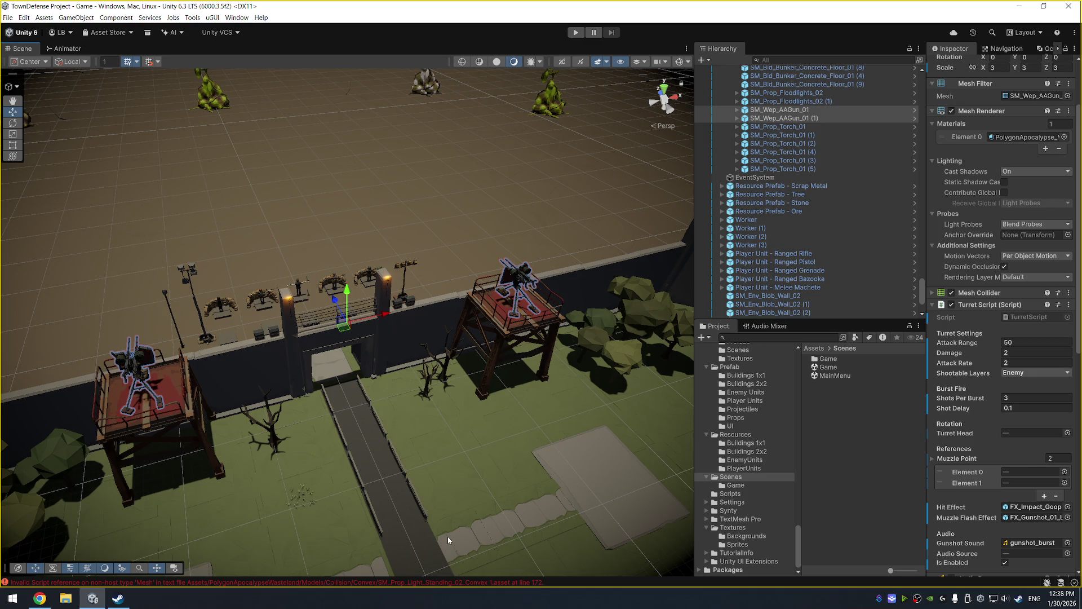
Zoom out and tilt the Scene view to look down on the whole walled compound.
{"action": "mouse_move", "coordinate": [39, 598]}
{"action": "scroll", "coordinate": [479, 295], "scroll_direction": "down", "scroll_amount": 6}
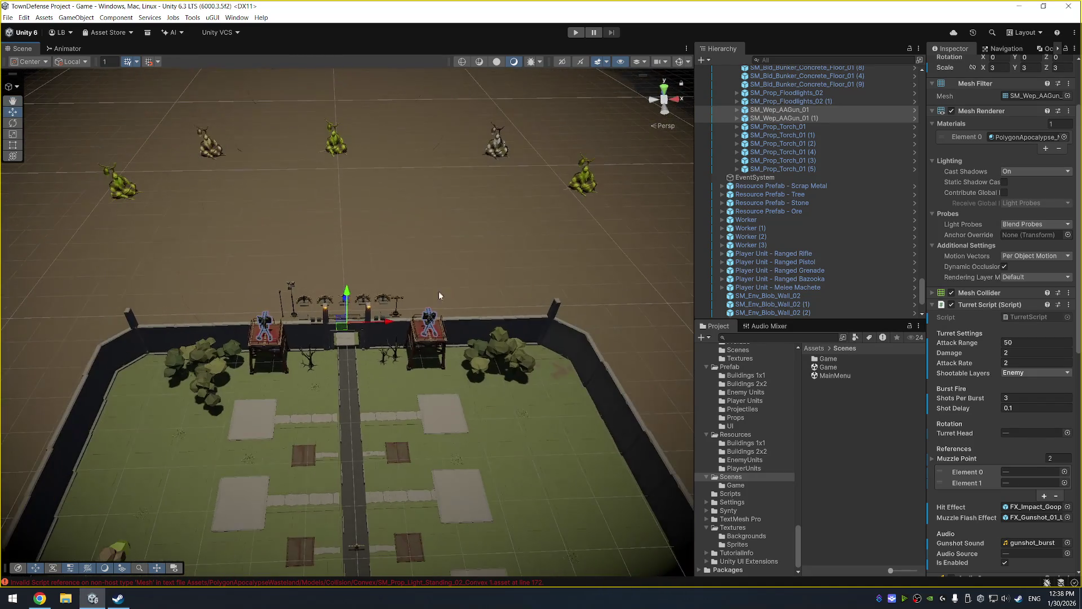
{"action": "mouse_move", "coordinate": [440, 295]}
{"action": "left_mouse_down"}
{"action": "mouse_move", "coordinate": [505, 406]}
{"action": "mouse_move", "coordinate": [521, 222]}
{"action": "left_mouse_up"}
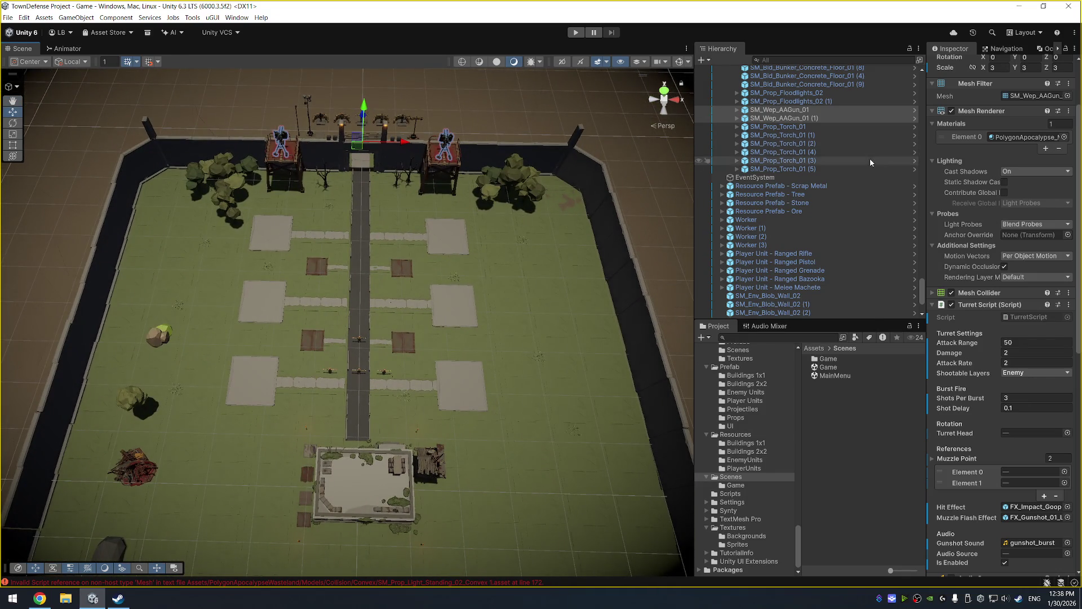
{"action": "scroll", "coordinate": [817, 186], "scroll_direction": "up", "scroll_amount": 10}
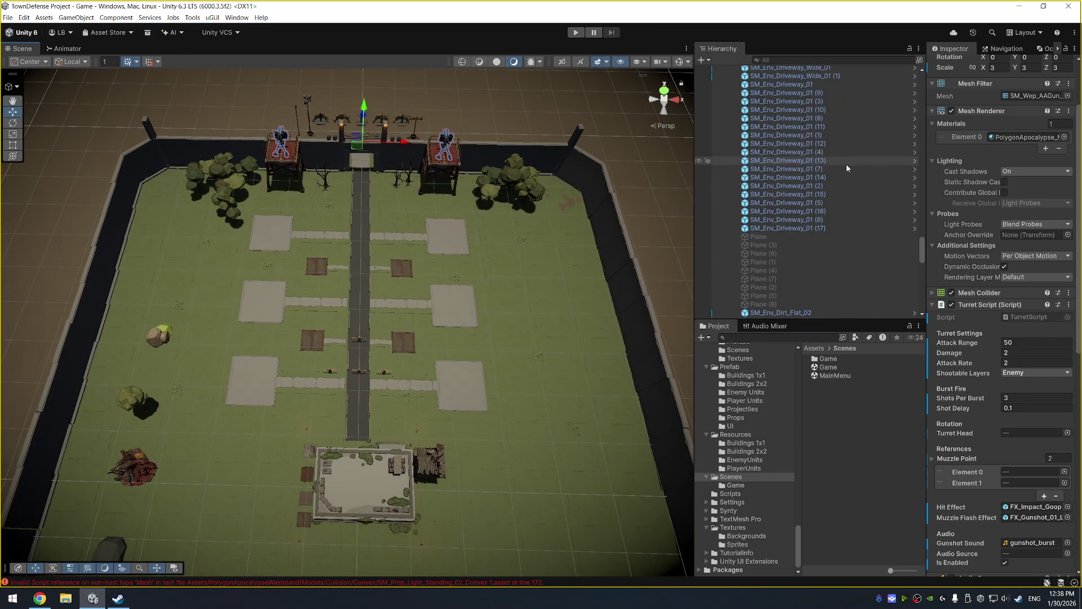
Widen the Inspector area and select the Directional Light.
{"action": "left_click_drag", "start_coordinate": [918, 165], "coordinate": [904, 165]}
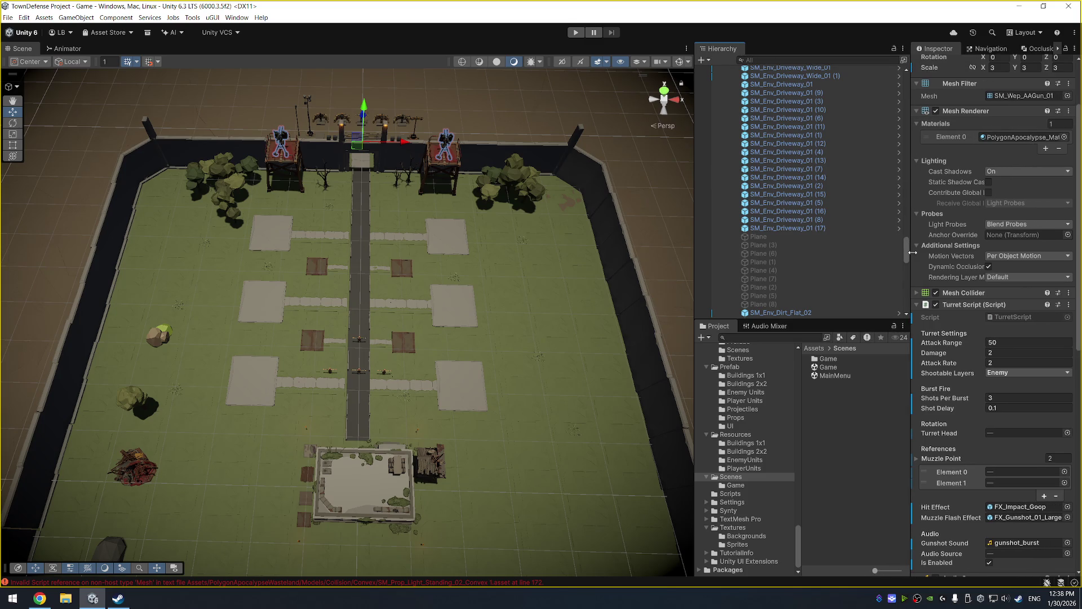
{"action": "left_click_drag", "start_coordinate": [907, 248], "coordinate": [914, 87]}
{"action": "left_click", "coordinate": [812, 105]}
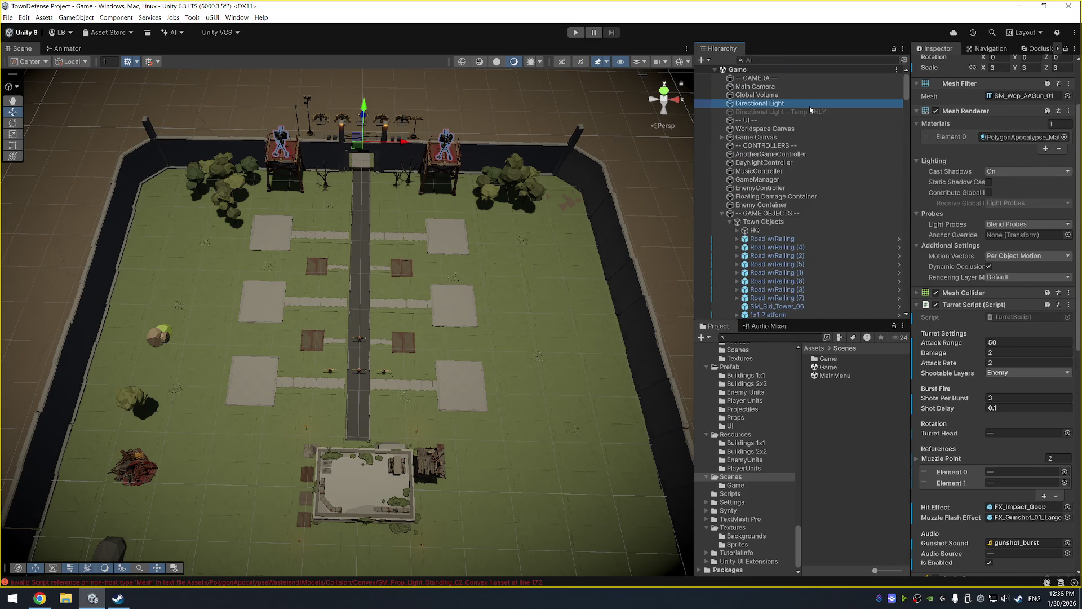
Toggle the Directional Light off and on several times, leaving it enabled.
{"action": "left_click", "coordinate": [939, 64]}
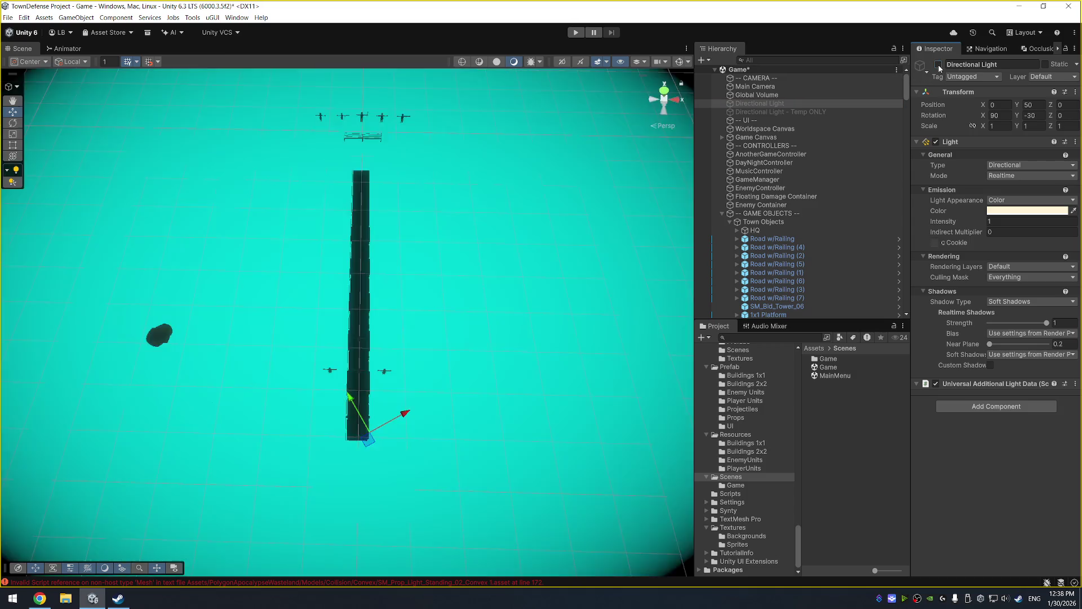
{"action": "left_click", "coordinate": [939, 64]}
{"action": "left_click", "coordinate": [938, 65]}
{"action": "left_click", "coordinate": [938, 64]}
{"action": "left_click", "coordinate": [938, 64]}
{"action": "left_click", "coordinate": [938, 64]}
Pan toward the HQ and select SM_Bld_Tower_06 and SM_Bld_Commercial_Small_01. Then bring up the ProPixelizer browser page.
{"action": "scroll", "coordinate": [559, 260], "scroll_direction": "down", "scroll_amount": 2}
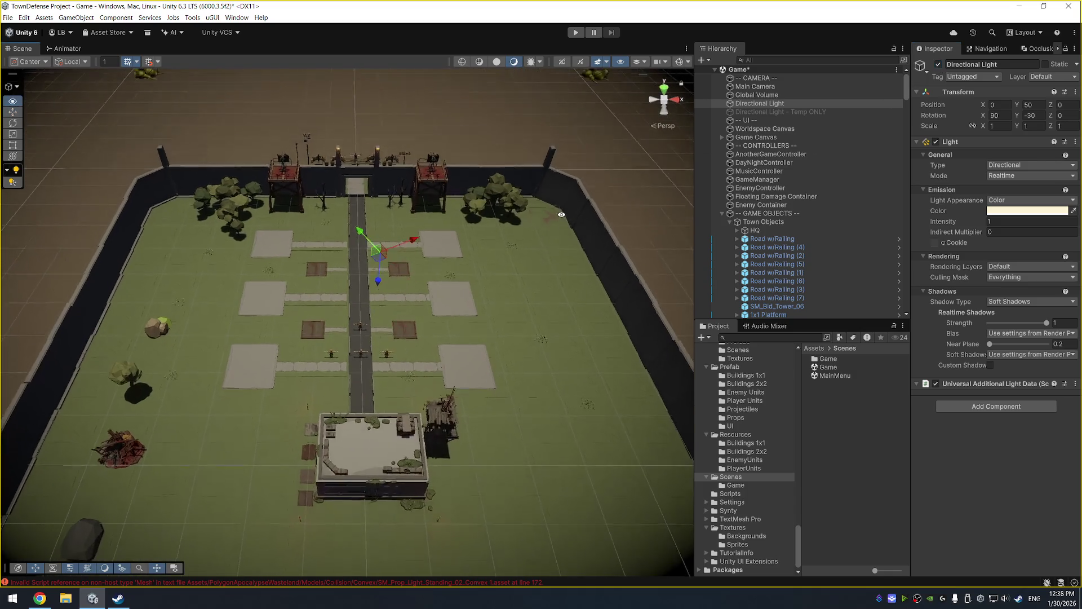
{"action": "scroll", "coordinate": [527, 94], "scroll_direction": "up", "scroll_amount": 1}
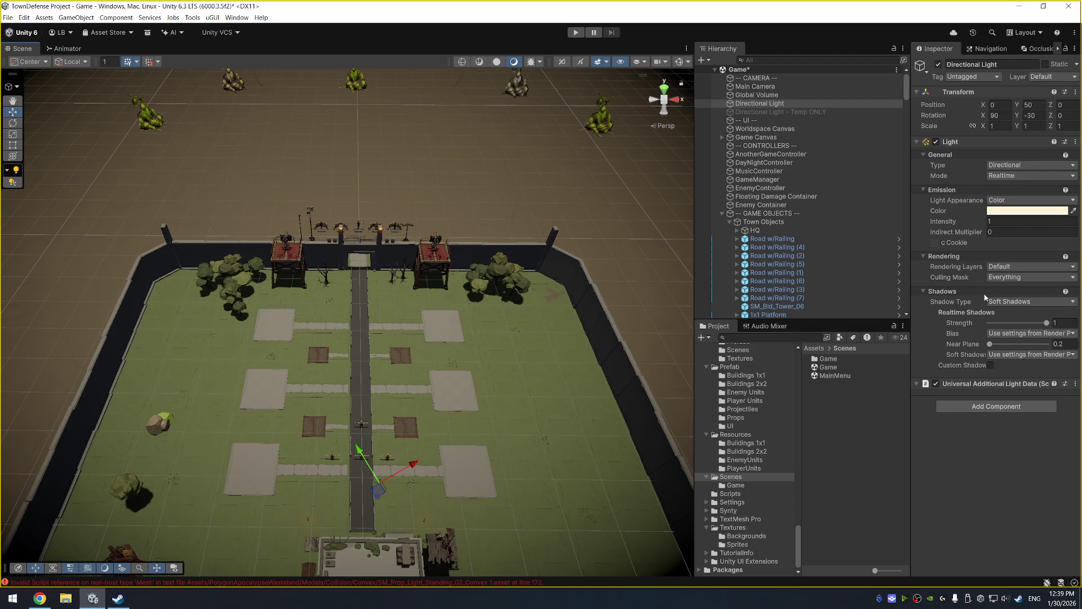
{"action": "scroll", "coordinate": [522, 238], "scroll_direction": "up", "scroll_amount": 5}
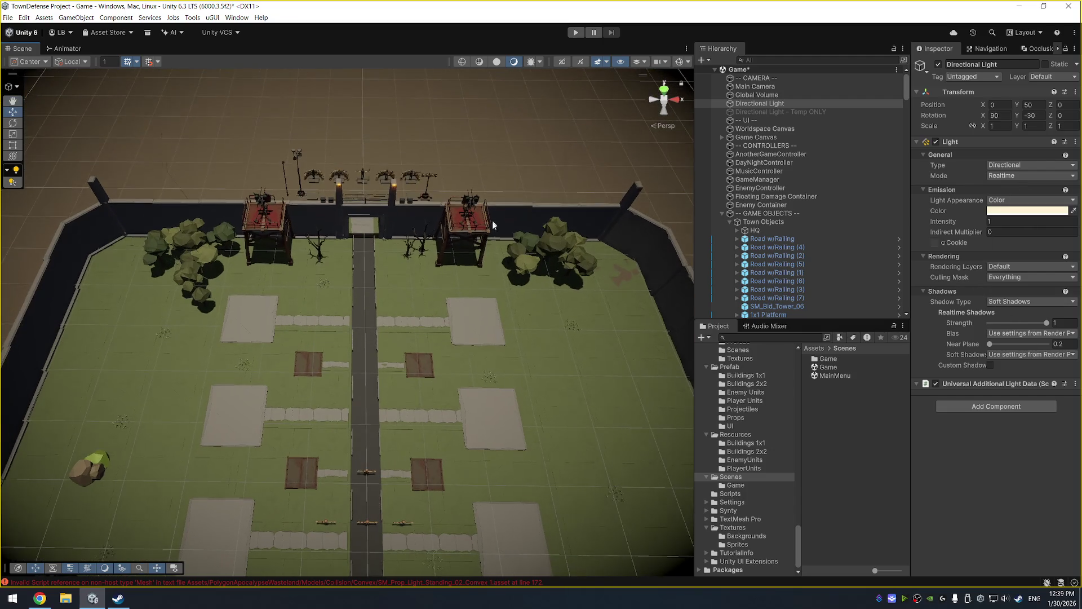
{"action": "mouse_move", "coordinate": [556, 431]}
{"action": "left_mouse_down"}
{"action": "mouse_move", "coordinate": [570, 229]}
{"action": "mouse_move", "coordinate": [570, 275]}
{"action": "left_mouse_up"}
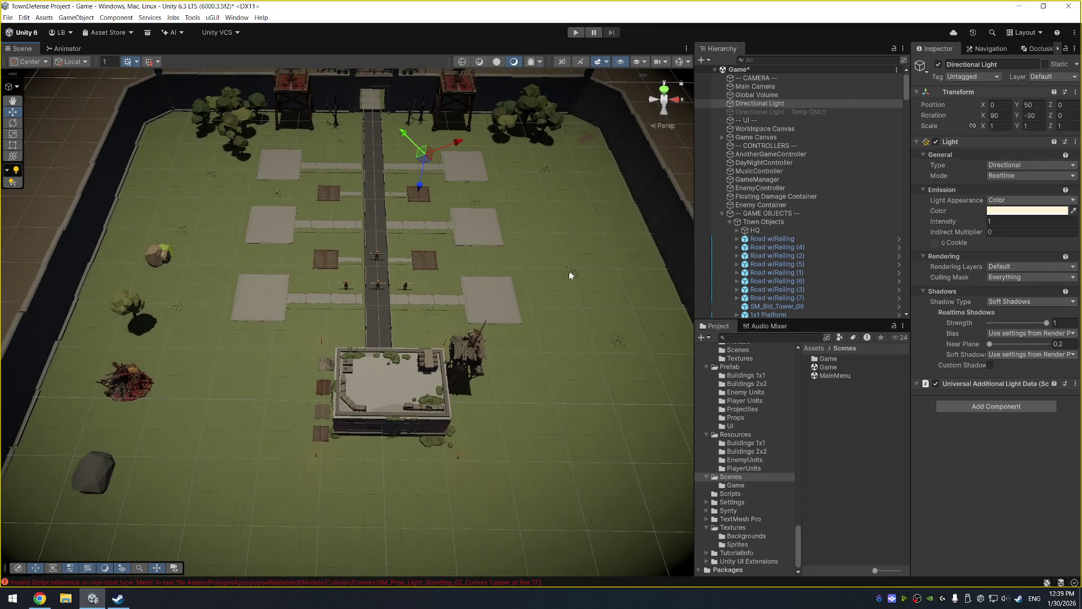
{"action": "left_click", "coordinate": [466, 348]}
{"action": "left_click", "coordinate": [564, 337]}
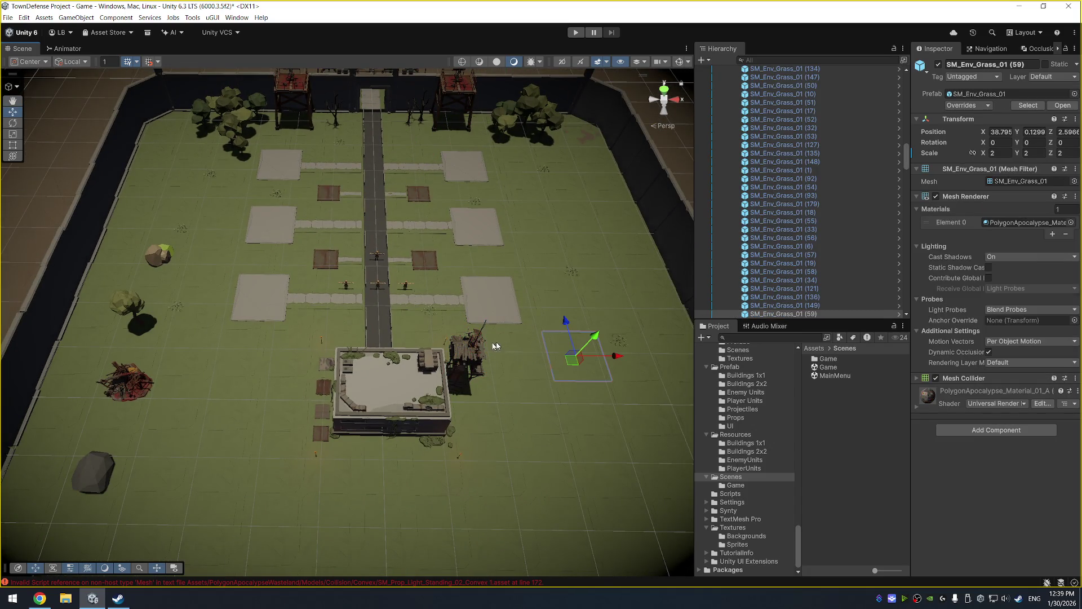
{"action": "left_click", "coordinate": [417, 383]}
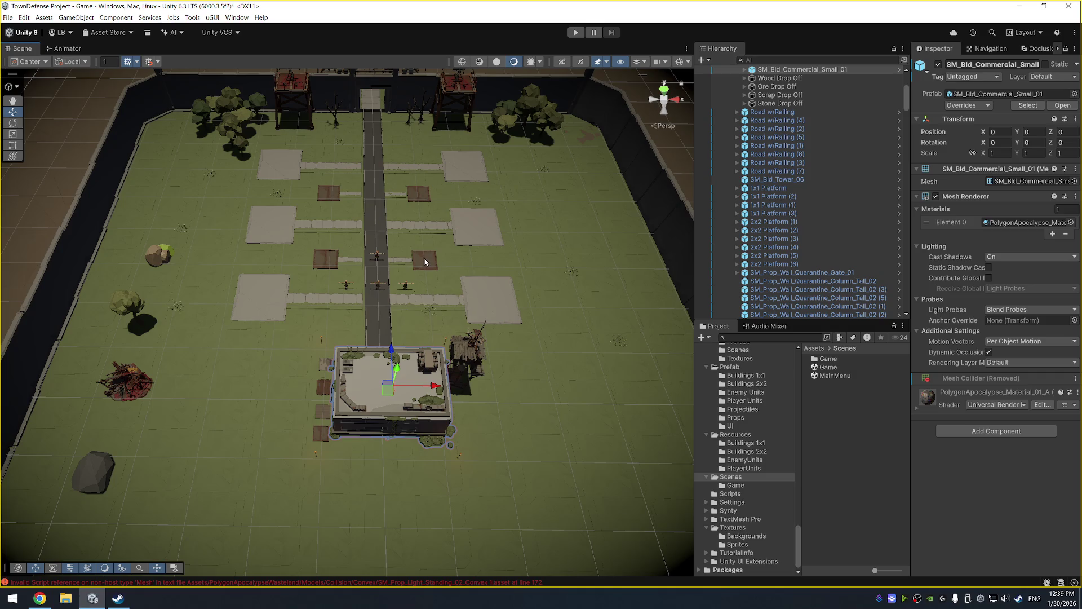
{"action": "scroll", "coordinate": [425, 261], "scroll_direction": "up", "scroll_amount": 3}
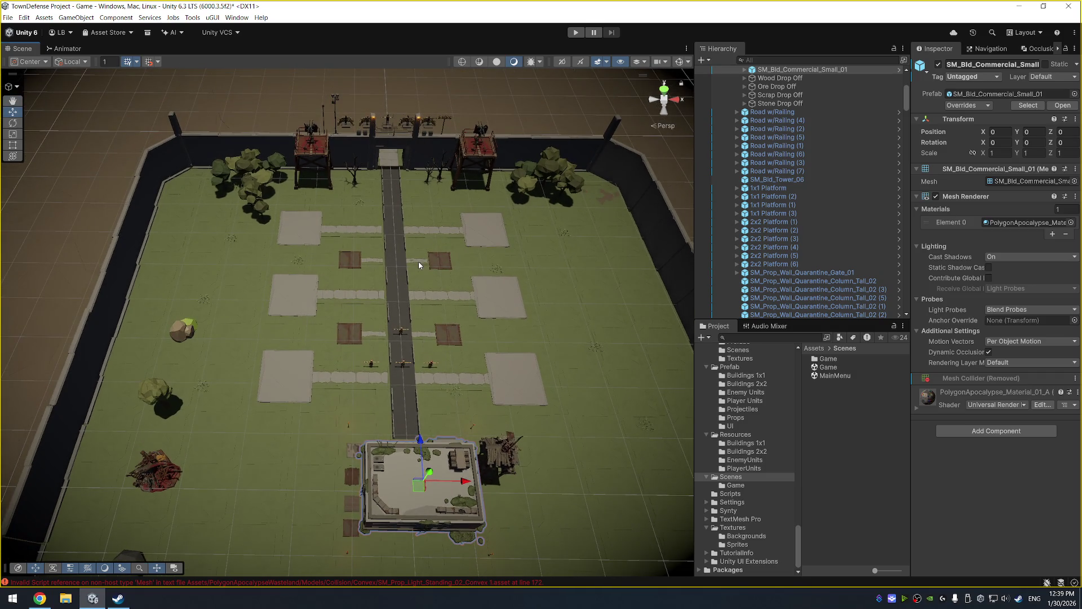
{"action": "left_click", "coordinate": [41, 598]}
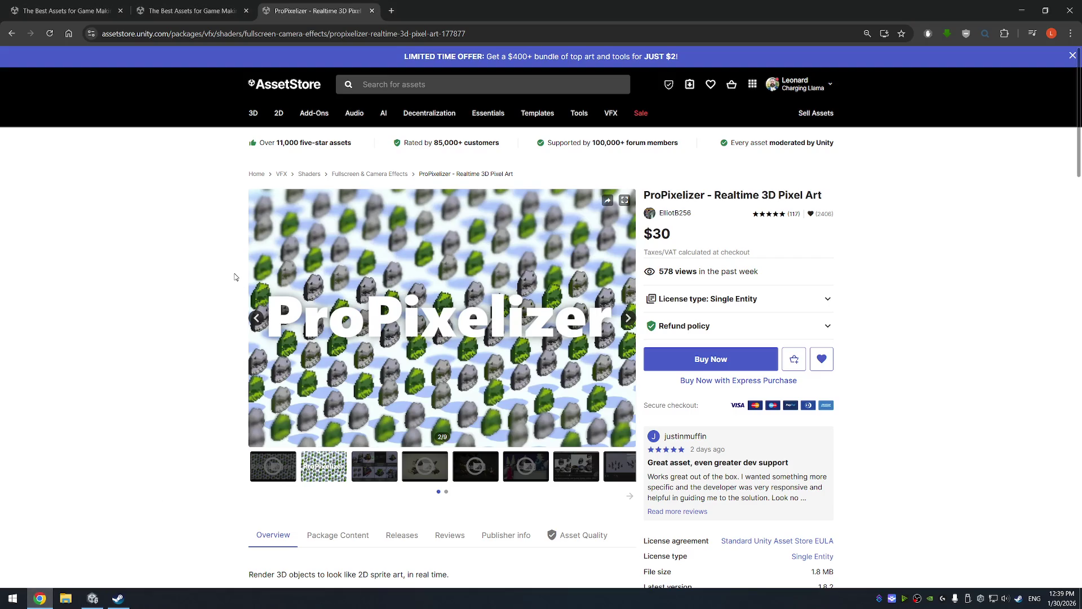
Open Trello in a new tab and open the City Builder board.
{"action": "key", "text": "ctrl+t"}
{"action": "type", "text": "trello"}
{"action": "key", "text": "Return"}
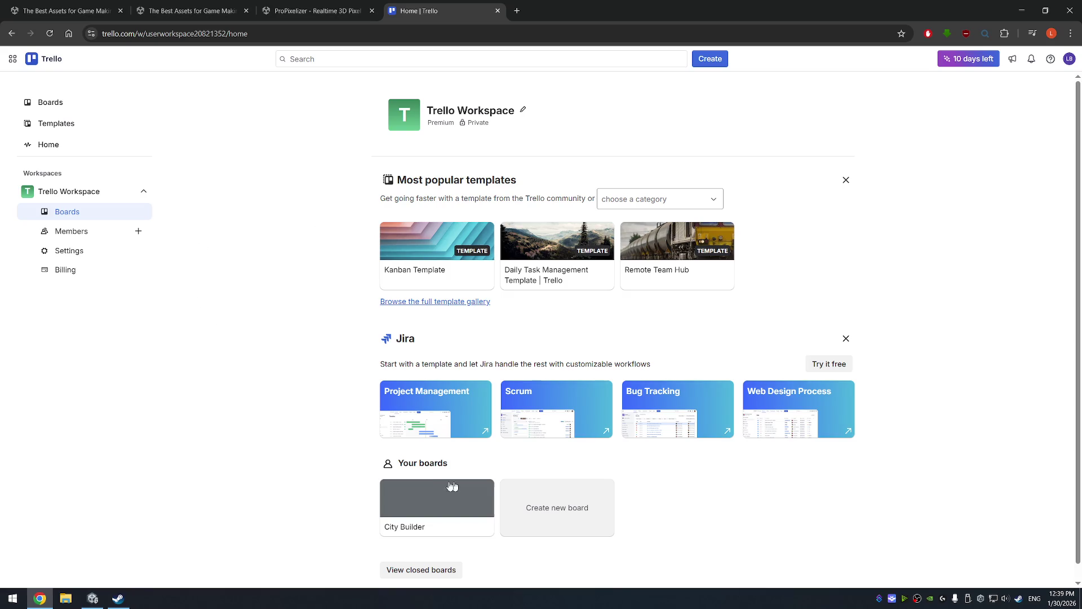
{"action": "left_click", "coordinate": [426, 492]}
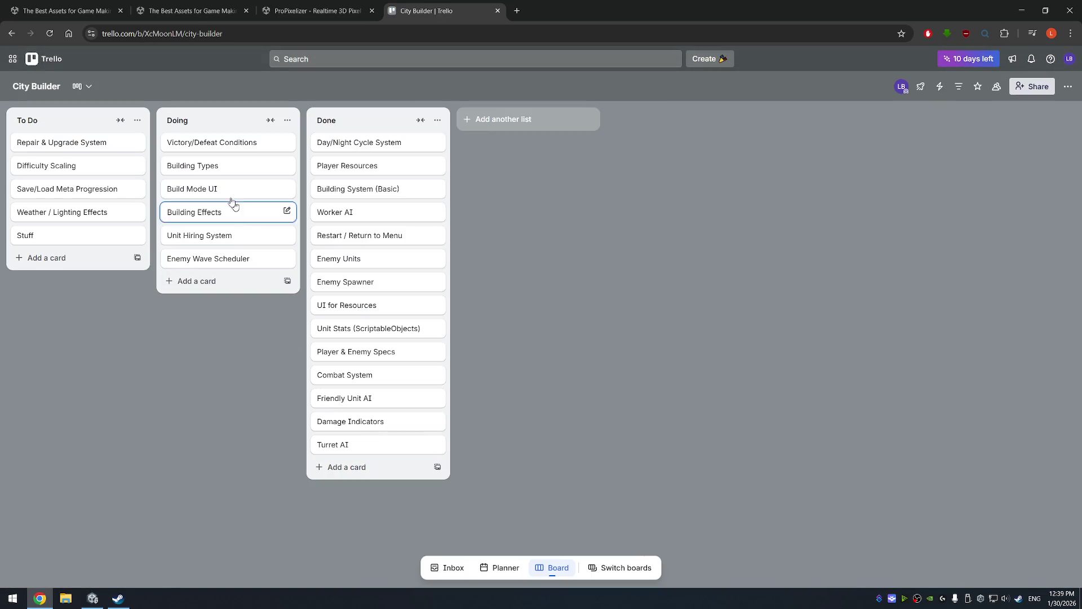
Move Build Mode UI to Done and Unit Hiring System and Building Effects to To Do. Put Enemy Wave Scheduler atop Doing.
{"action": "mouse_move", "coordinate": [222, 188]}
{"action": "left_mouse_down"}
{"action": "mouse_move", "coordinate": [389, 279]}
{"action": "mouse_move", "coordinate": [377, 254]}
{"action": "mouse_move", "coordinate": [367, 257]}
{"action": "left_mouse_up"}
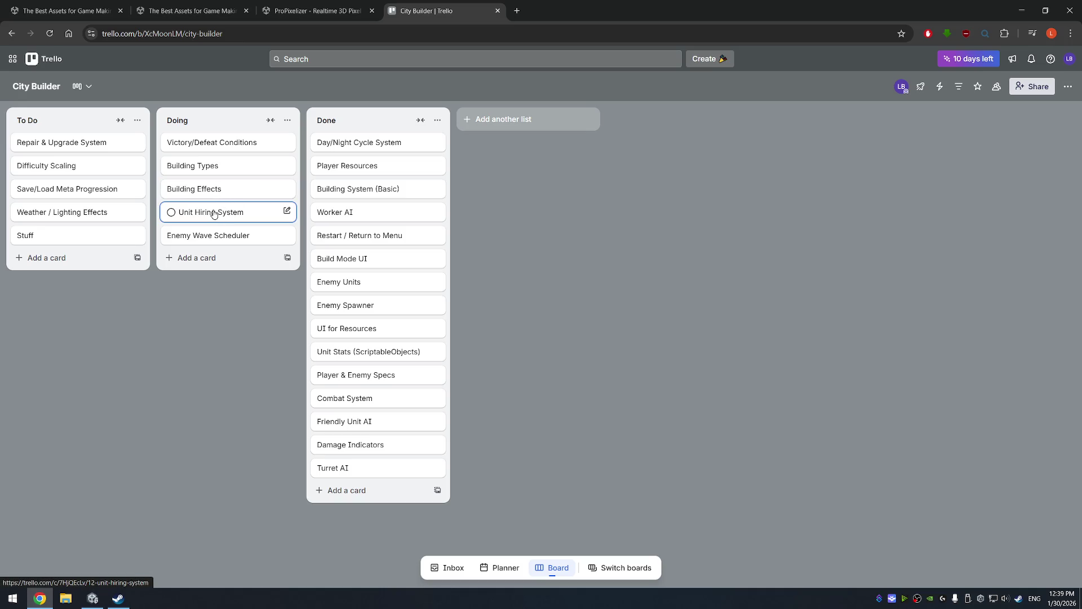
{"action": "mouse_move", "coordinate": [237, 212]}
{"action": "left_mouse_down"}
{"action": "mouse_move", "coordinate": [104, 261]}
{"action": "mouse_move", "coordinate": [107, 241]}
{"action": "left_mouse_up"}
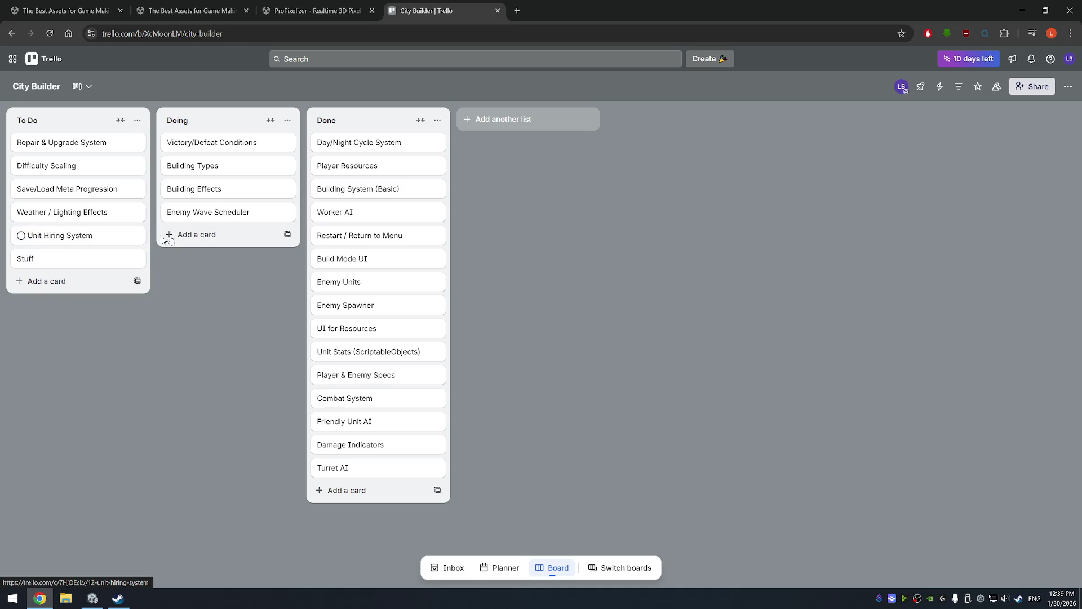
{"action": "mouse_move", "coordinate": [234, 212]}
{"action": "left_mouse_down"}
{"action": "mouse_move", "coordinate": [253, 136]}
{"action": "mouse_move", "coordinate": [243, 142]}
{"action": "left_mouse_up"}
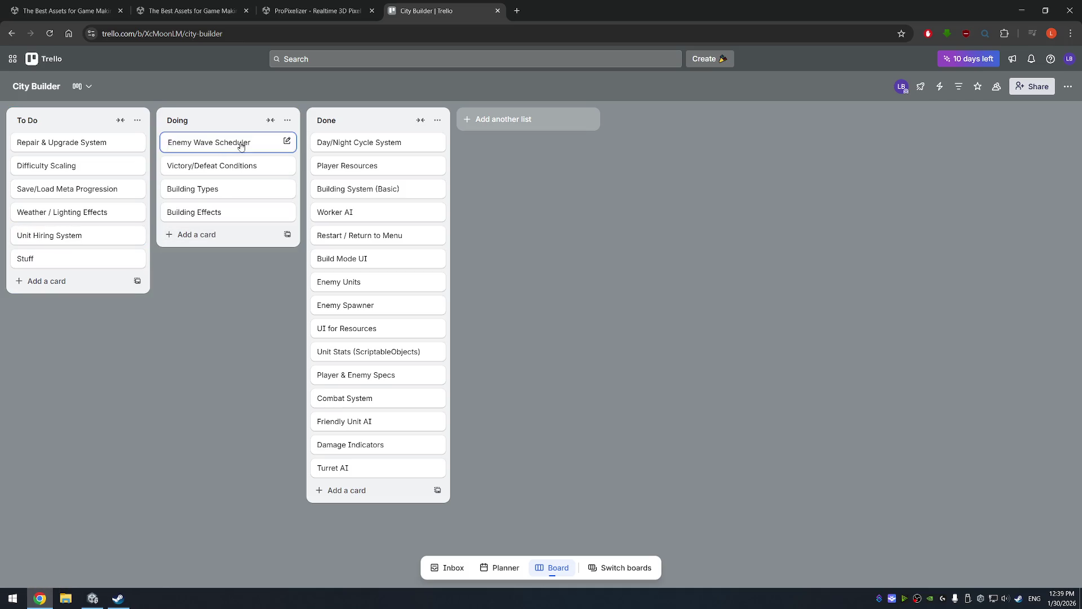
{"action": "left_click_drag", "start_coordinate": [228, 192], "coordinate": [231, 165]}
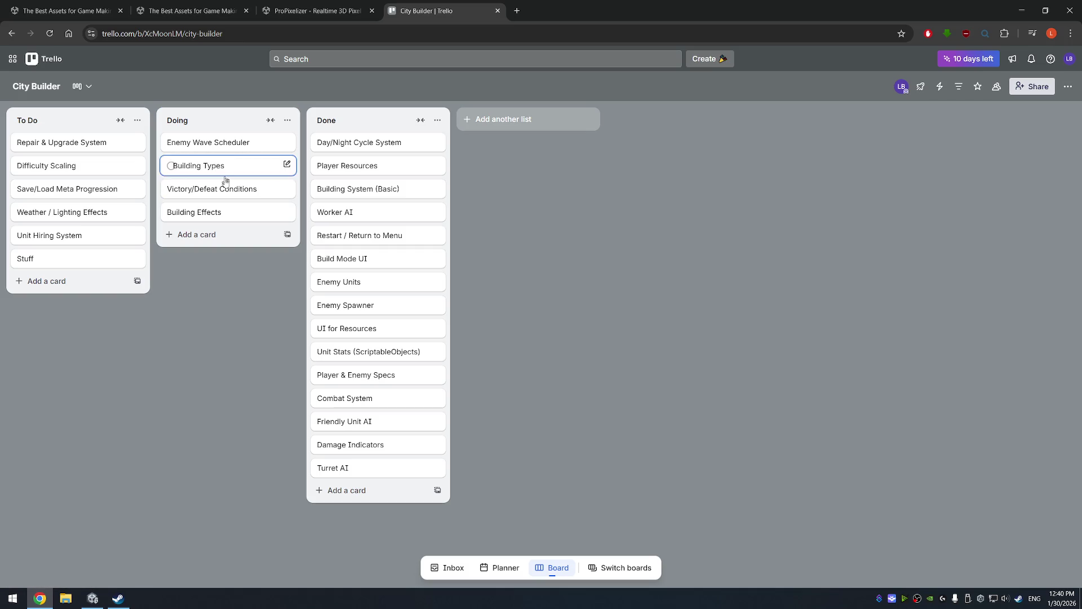
{"action": "mouse_move", "coordinate": [218, 220]}
{"action": "left_mouse_down"}
{"action": "mouse_move", "coordinate": [186, 263]}
{"action": "mouse_move", "coordinate": [212, 223]}
{"action": "mouse_move", "coordinate": [131, 277]}
{"action": "mouse_move", "coordinate": [90, 279]}
{"action": "left_mouse_up"}
{"action": "left_click", "coordinate": [90, 279]}
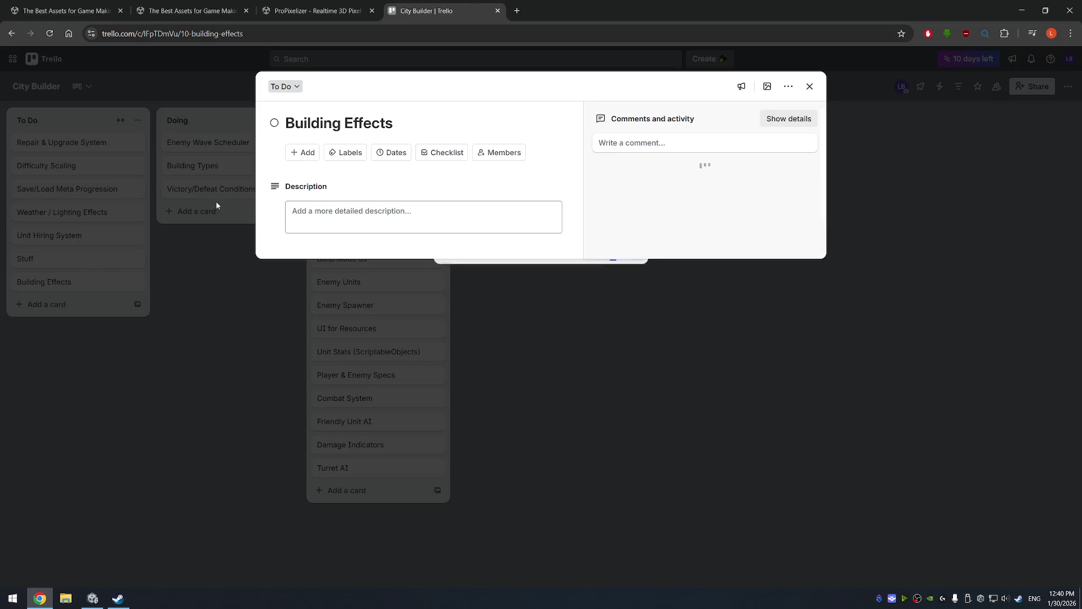
{"action": "left_click", "coordinate": [689, 331]}
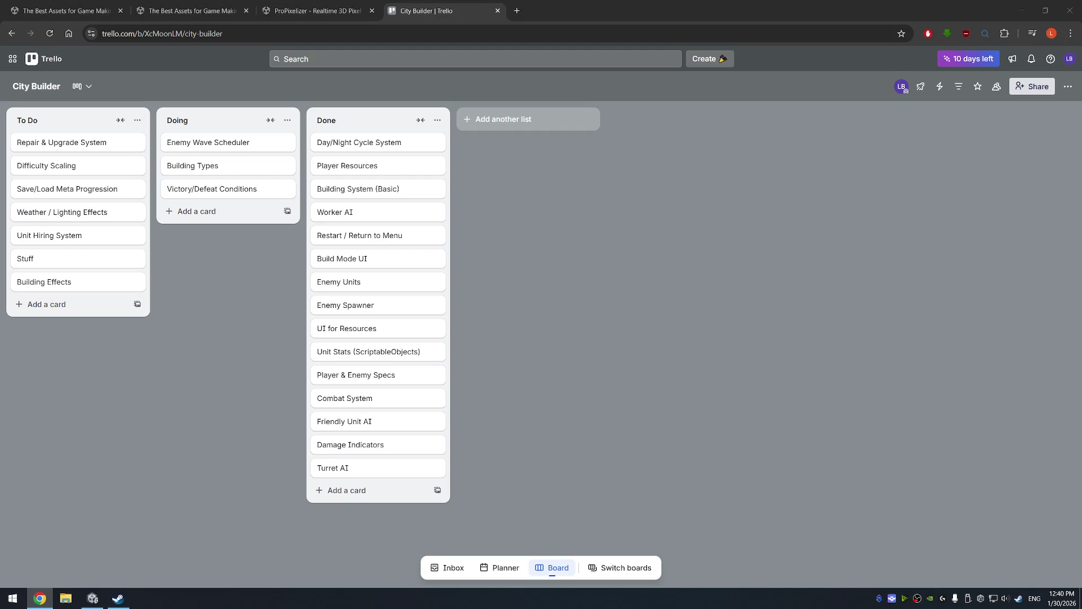
{"action": "left_click", "coordinate": [94, 597]}
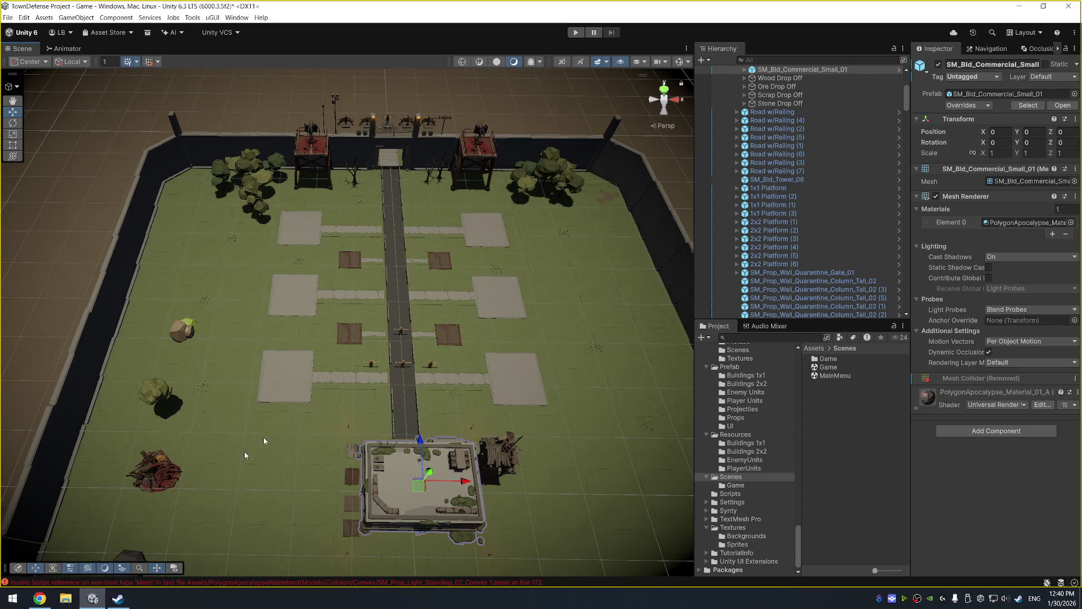
Select EnemyController and locate its EnemyManagerScript and EnemyControllerScript assets in the Scripts folder.
{"action": "scroll", "coordinate": [798, 167], "scroll_direction": "up", "scroll_amount": 5}
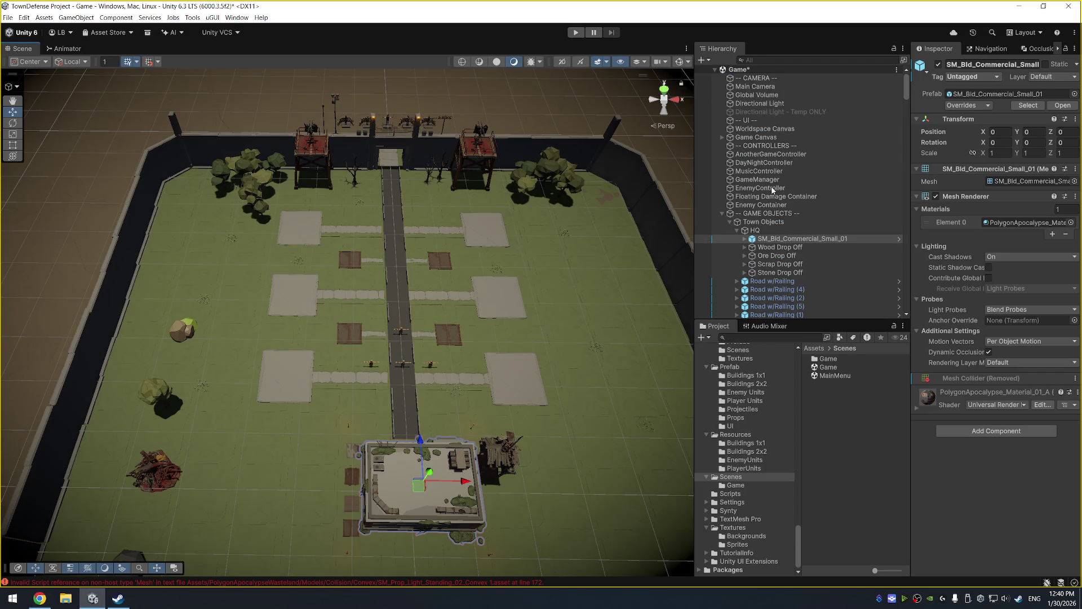
{"action": "left_click", "coordinate": [786, 197]}
{"action": "left_click", "coordinate": [806, 205]}
{"action": "left_click", "coordinate": [820, 197]}
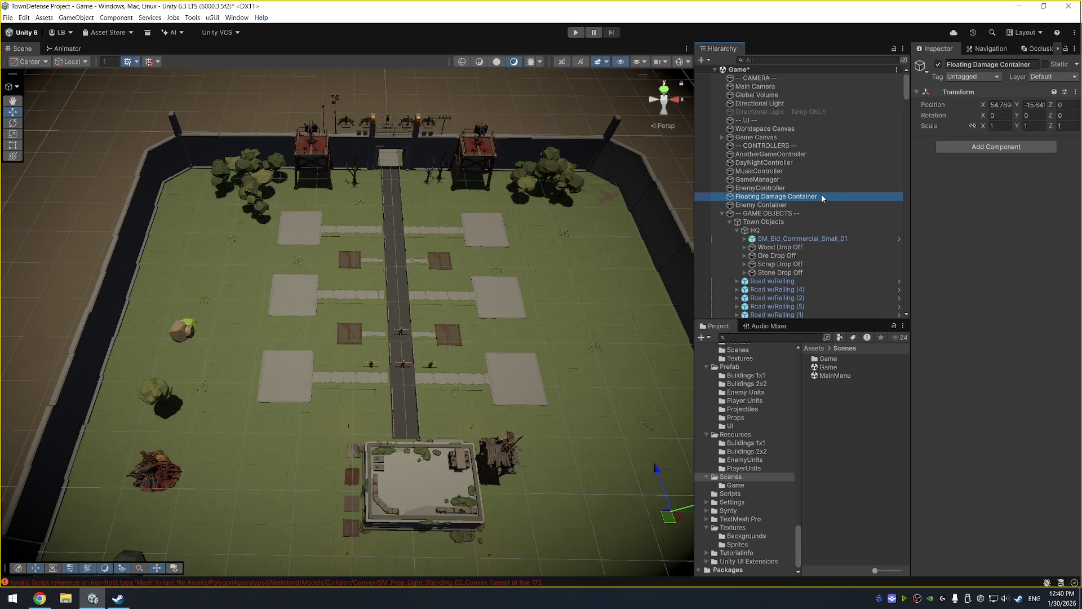
{"action": "left_click", "coordinate": [843, 188]}
{"action": "left_click", "coordinate": [1022, 154]}
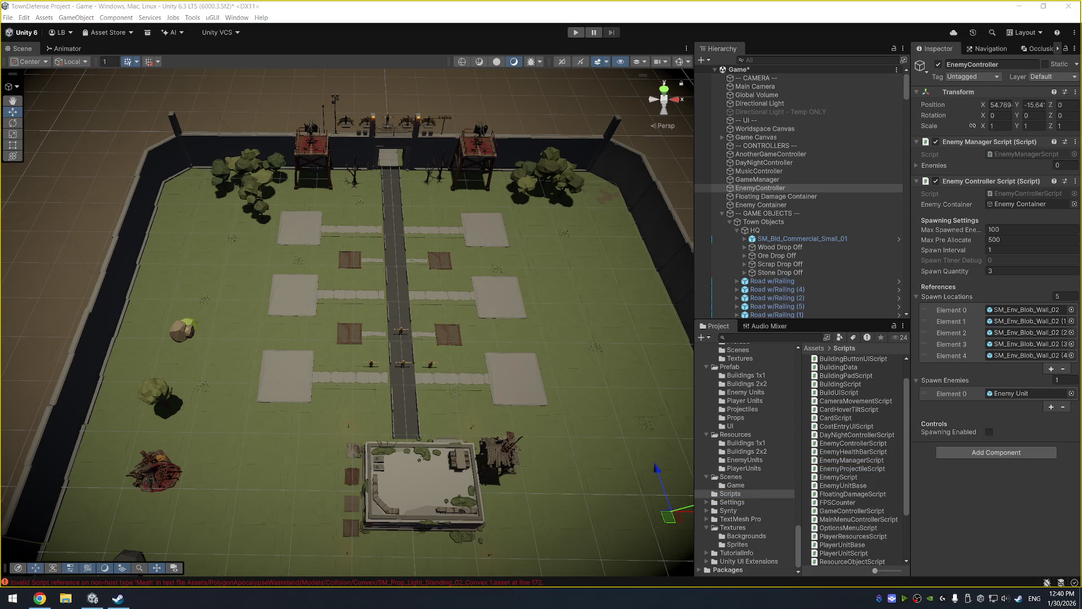
{"action": "left_click", "coordinate": [1032, 193]}
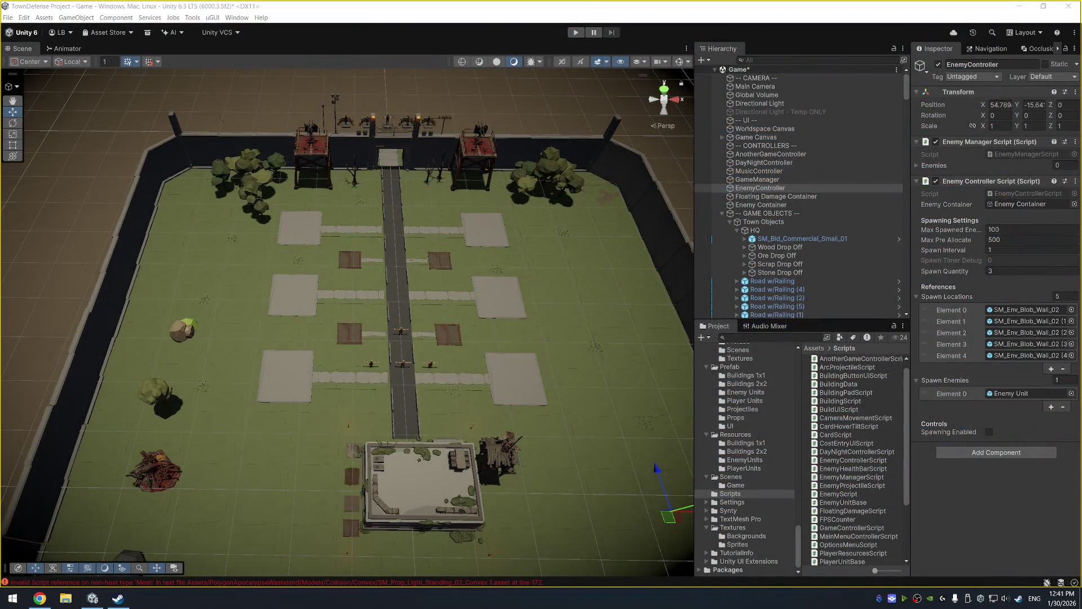
{"action": "left_click", "coordinate": [414, 304]}
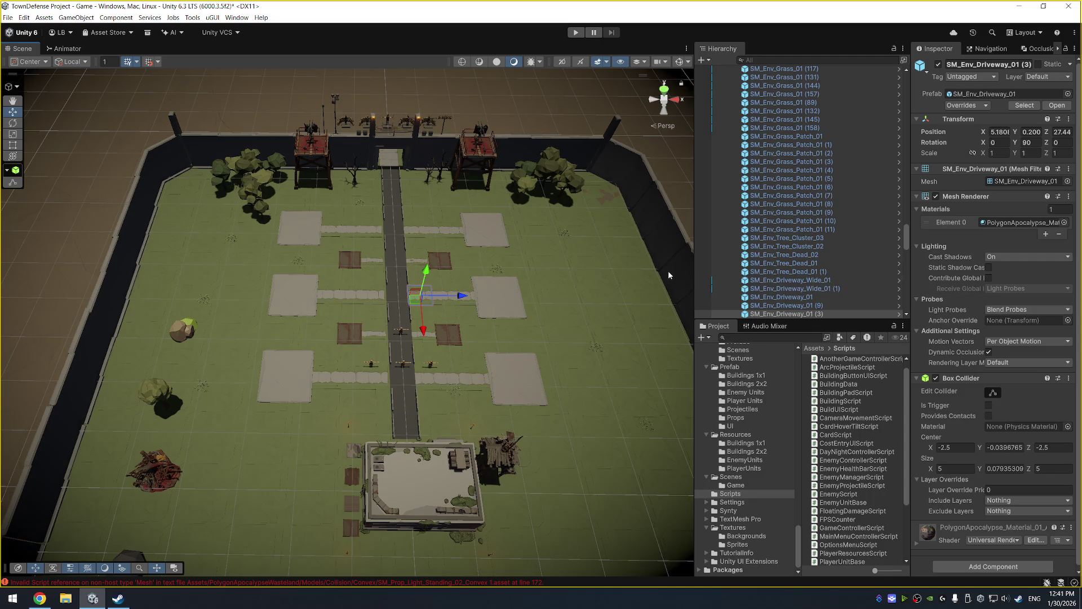
Inspect the Resource Prefab - Scrap Metal and Worker settings, then run the Game scene in Play mode.
{"action": "scroll", "coordinate": [815, 190], "scroll_direction": "up", "scroll_amount": 5}
{"action": "left_click", "coordinate": [823, 139]}
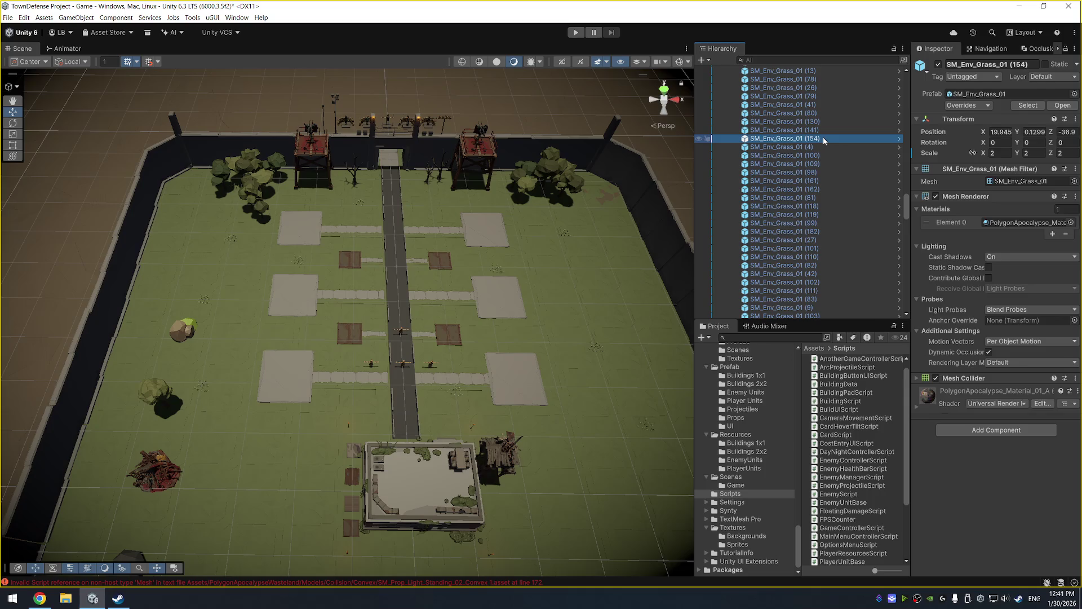
{"action": "key", "text": "Left"}
{"action": "key", "text": "Left"}
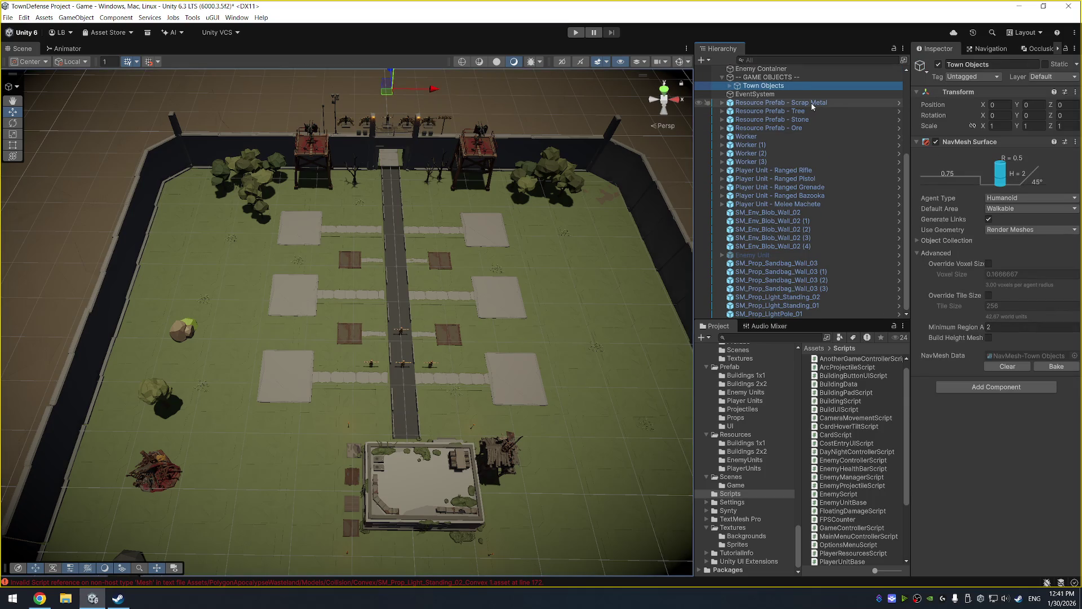
{"action": "left_click", "coordinate": [772, 103]}
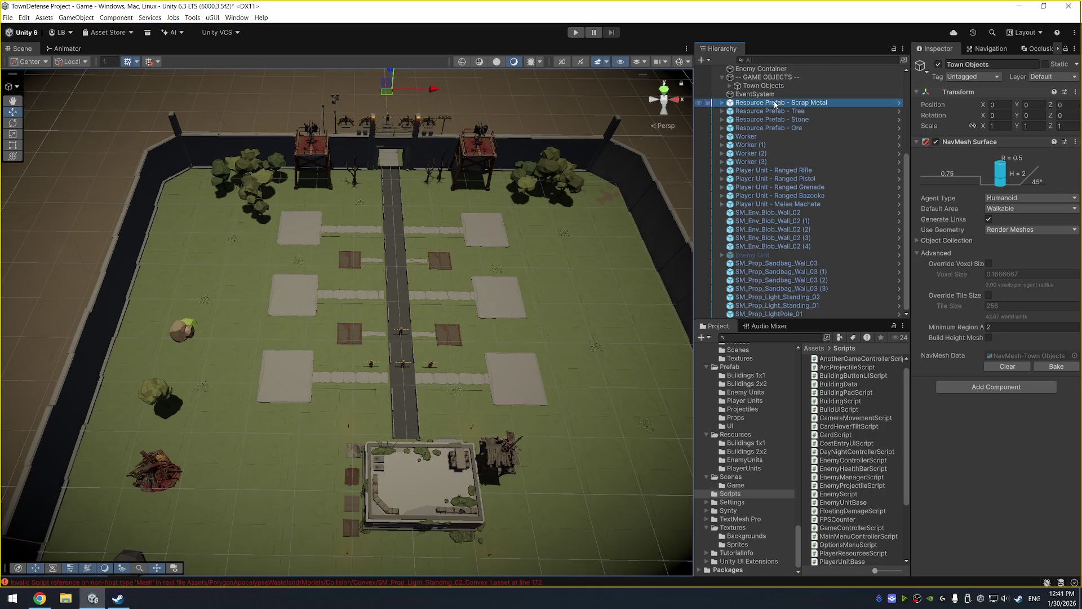
{"action": "left_click", "coordinate": [760, 136]}
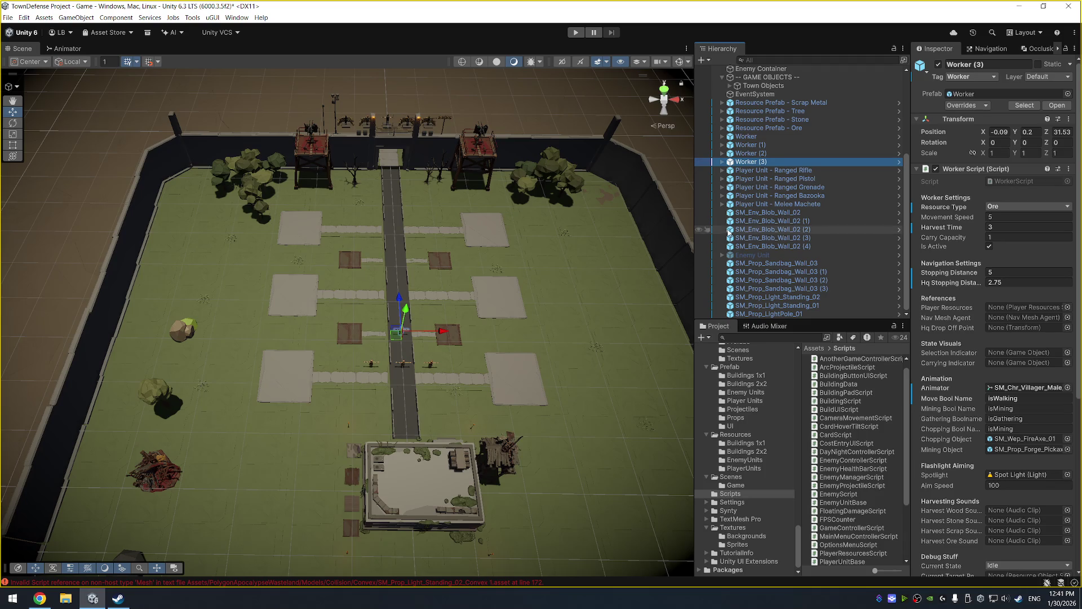
{"action": "left_click", "coordinate": [773, 138]}
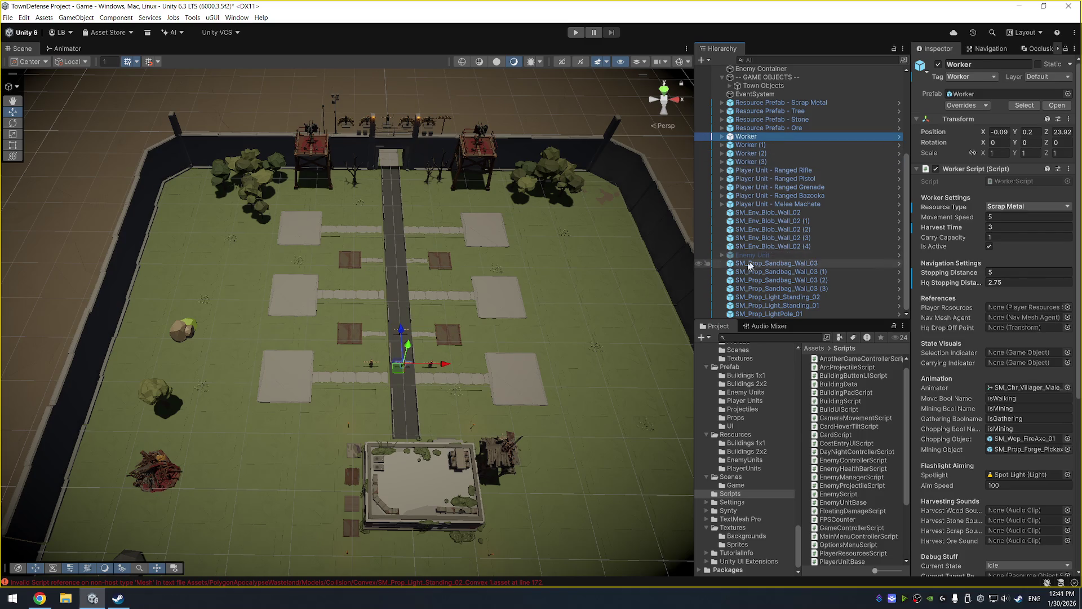
{"action": "scroll", "coordinate": [516, 345], "scroll_direction": "down", "scroll_amount": 2}
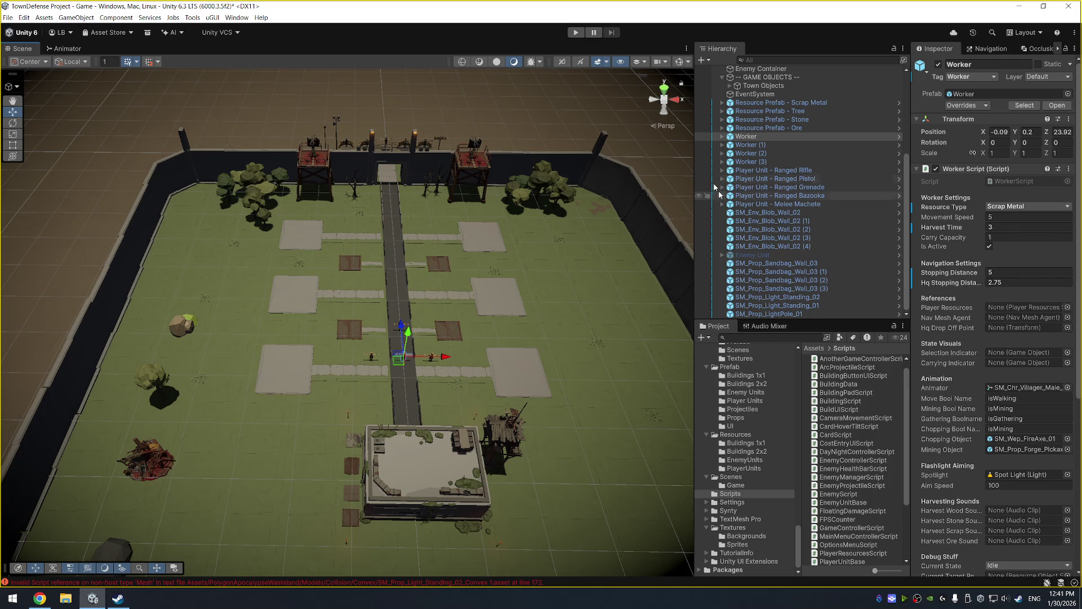
{"action": "left_click", "coordinate": [575, 34]}
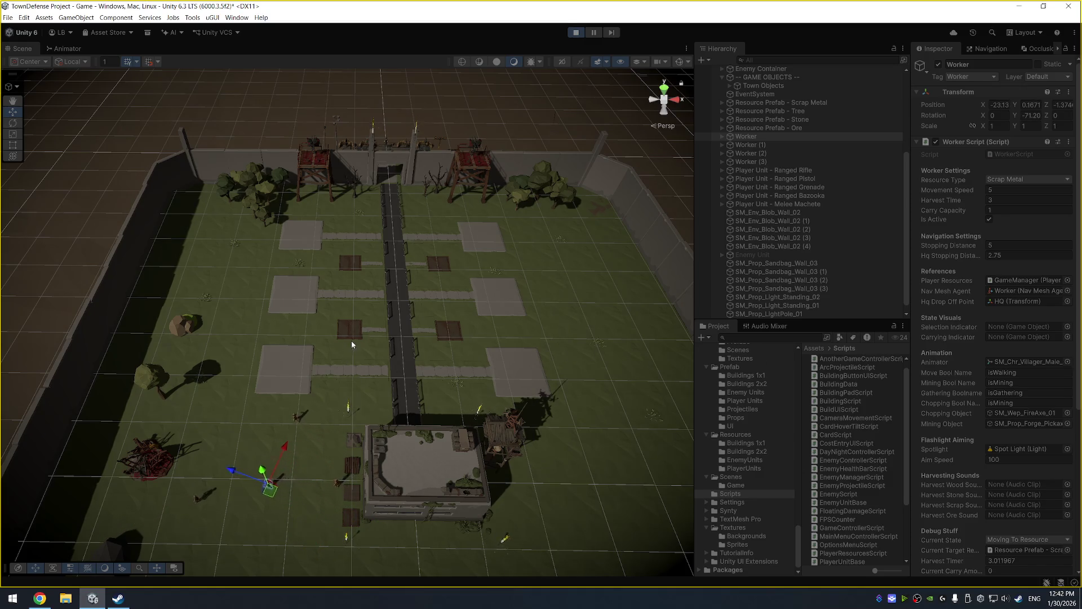
Select the metal 1x1 platform, then open and close the dirt plot's build options.
{"action": "scroll", "coordinate": [351, 341], "scroll_direction": "up", "scroll_amount": 2}
{"action": "scroll", "coordinate": [463, 389], "scroll_direction": "up", "scroll_amount": 2}
{"action": "left_click", "coordinate": [454, 360]}
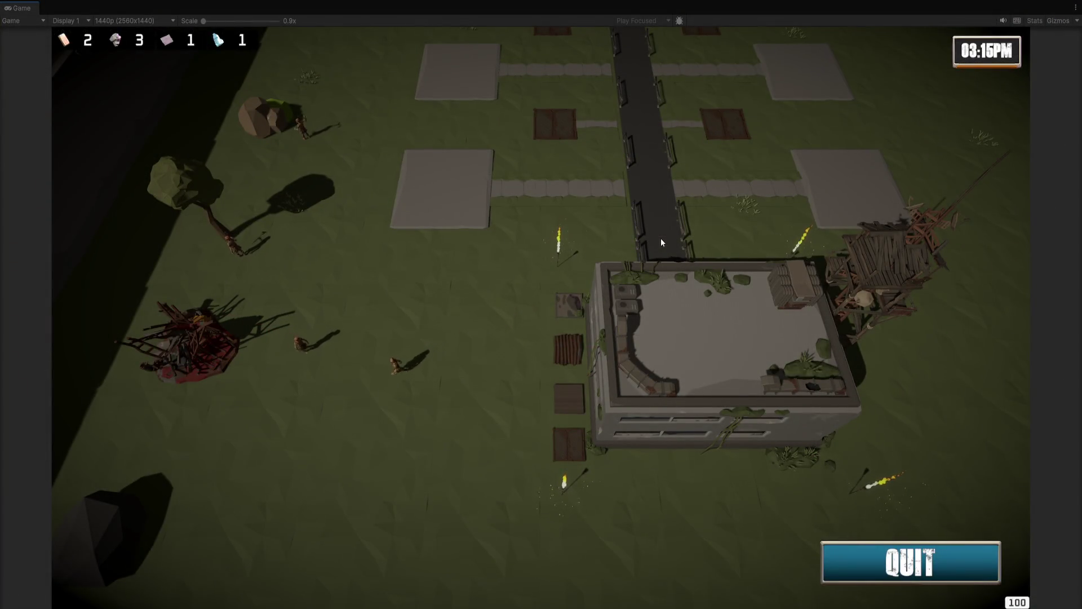
{"action": "scroll", "coordinate": [662, 243], "scroll_direction": "down", "scroll_amount": 1}
{"action": "scroll", "coordinate": [458, 165], "scroll_direction": "up", "scroll_amount": 1}
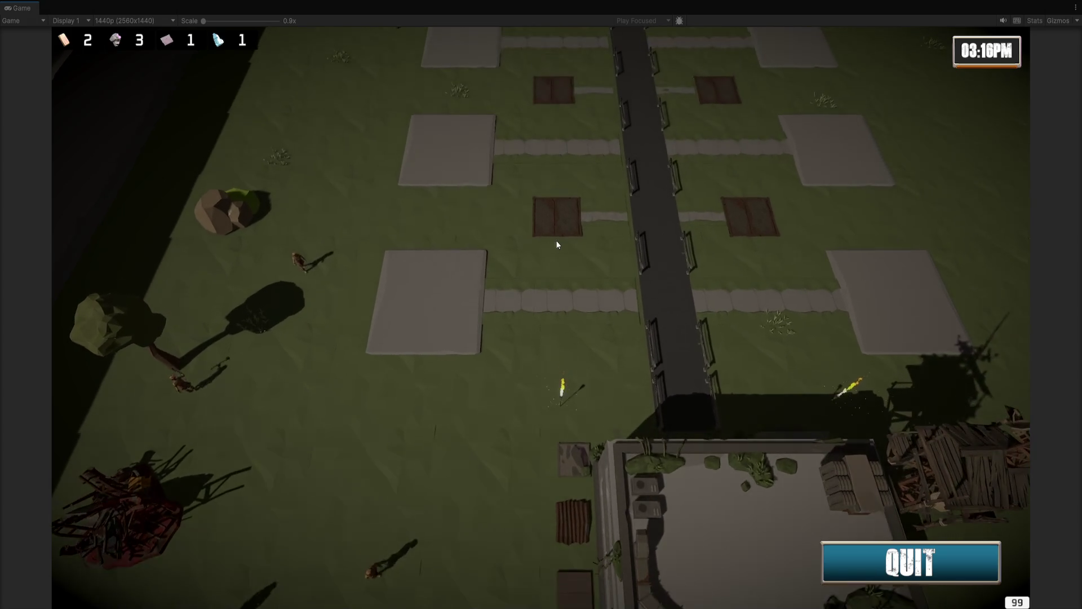
{"action": "left_click", "coordinate": [559, 214]}
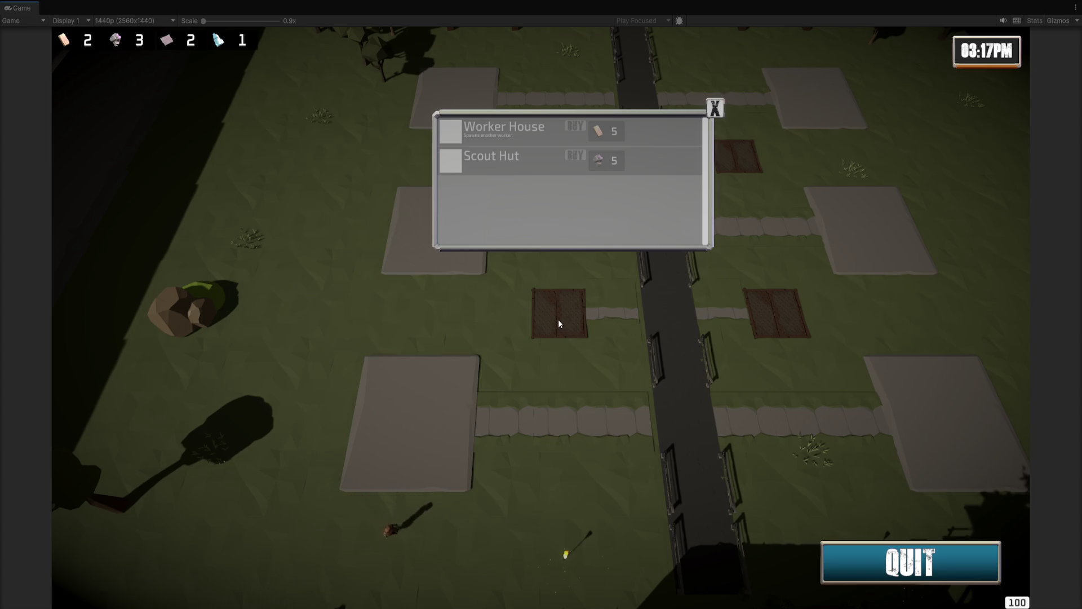
{"action": "left_click", "coordinate": [559, 323]}
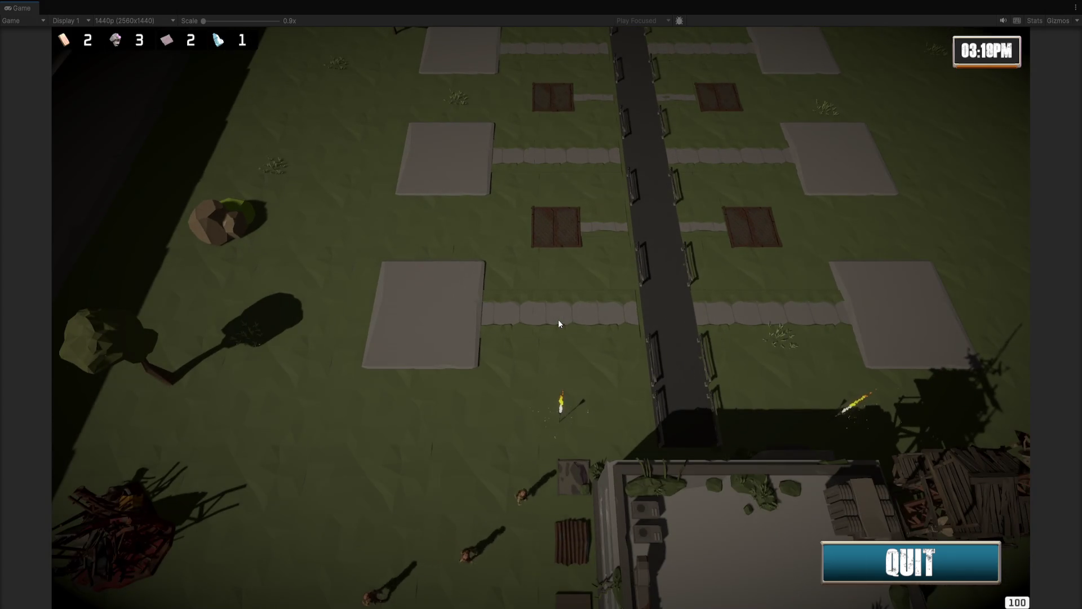
Pan the game camera with WASD and build a Scout Hut on 1x1 Platform (1), then switch to Visual Studio.
{"action": "scroll", "coordinate": [599, 368], "scroll_direction": "up", "scroll_amount": 1}
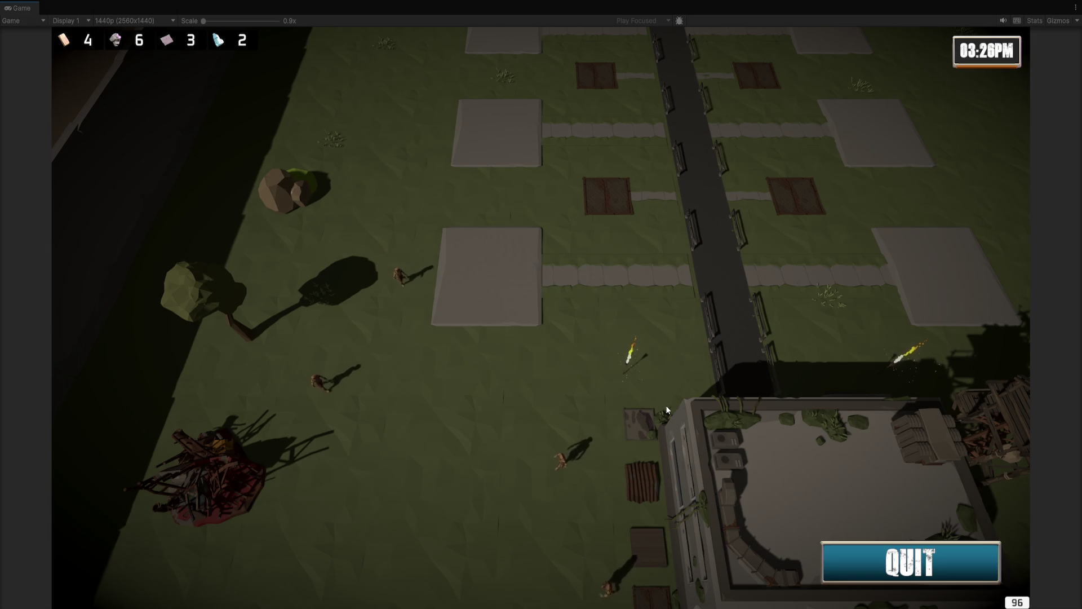
{"action": "key", "text": "s"}
{"action": "key", "text": "d"}
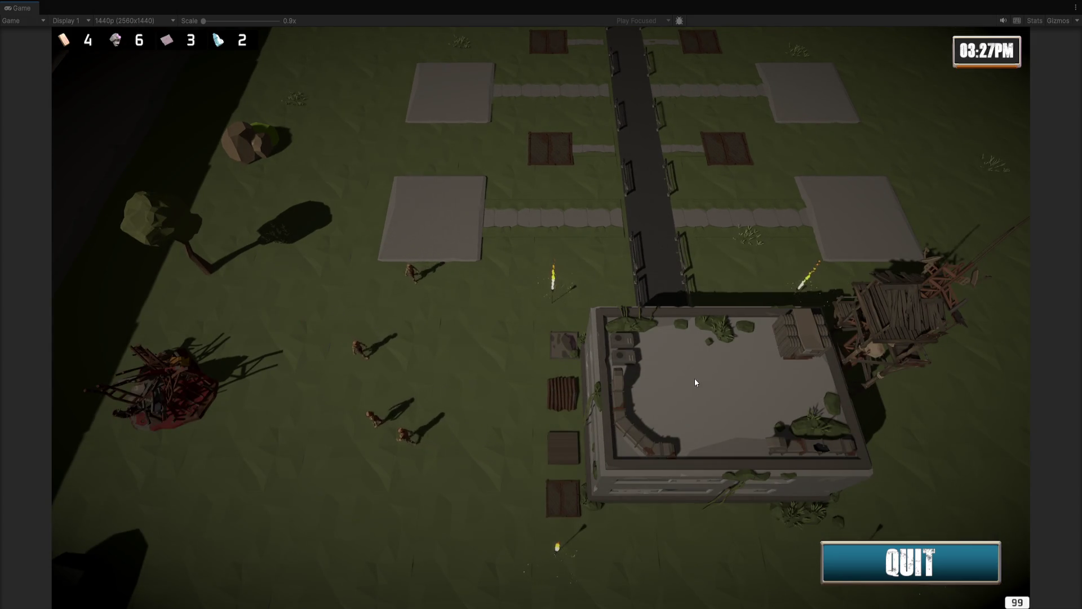
{"action": "key", "text": "s"}
{"action": "key", "text": "d"}
{"action": "key", "text": "w"}
{"action": "key", "text": "a"}
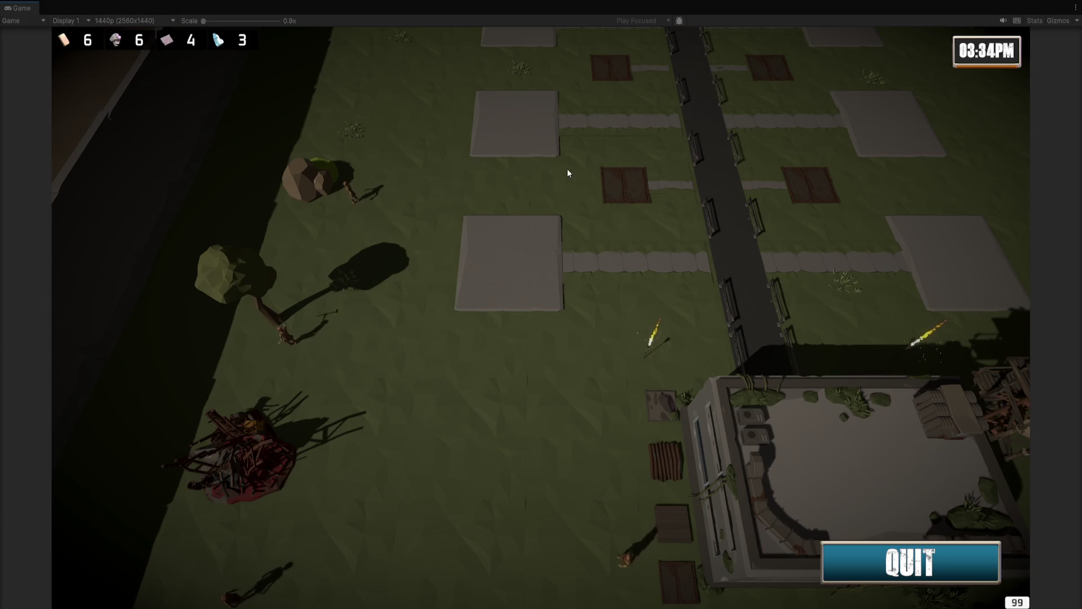
{"action": "left_click", "coordinate": [582, 237]}
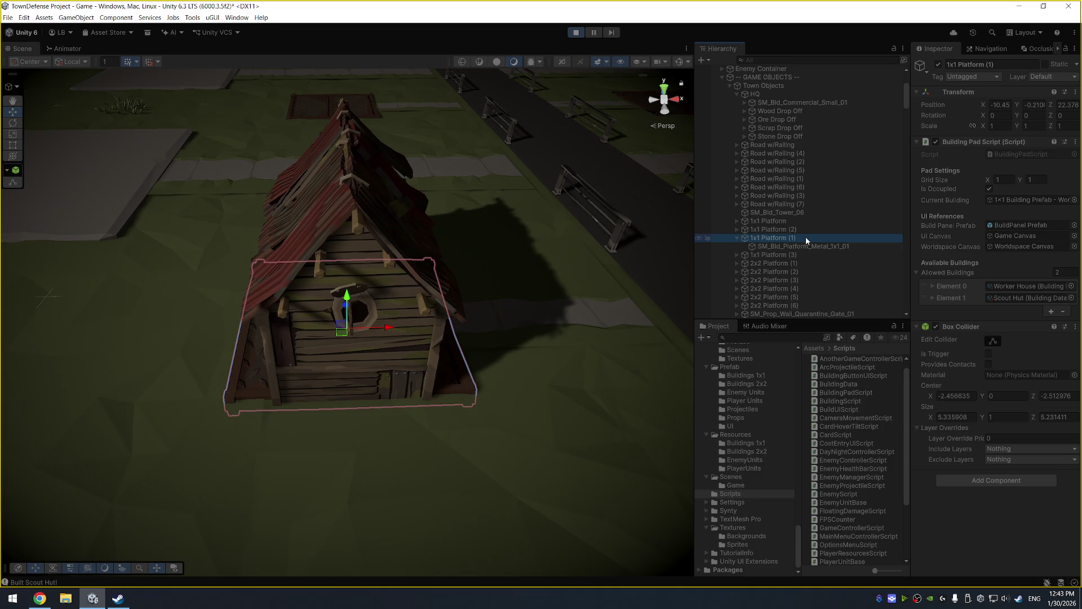
{"action": "mouse_move", "coordinate": [454, 307]}
{"action": "left_mouse_down"}
{"action": "mouse_move", "coordinate": [569, 273]}
{"action": "mouse_move", "coordinate": [485, 310]}
{"action": "mouse_move", "coordinate": [531, 252]}
{"action": "mouse_move", "coordinate": [459, 222]}
{"action": "left_mouse_up"}
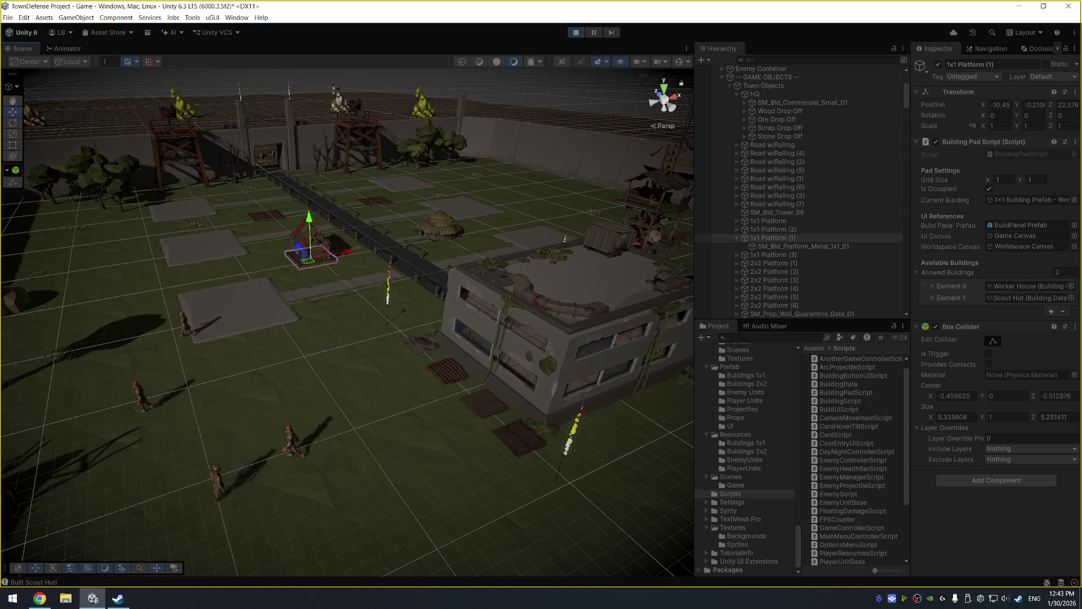
{"action": "key", "text": "alt+Tab"}
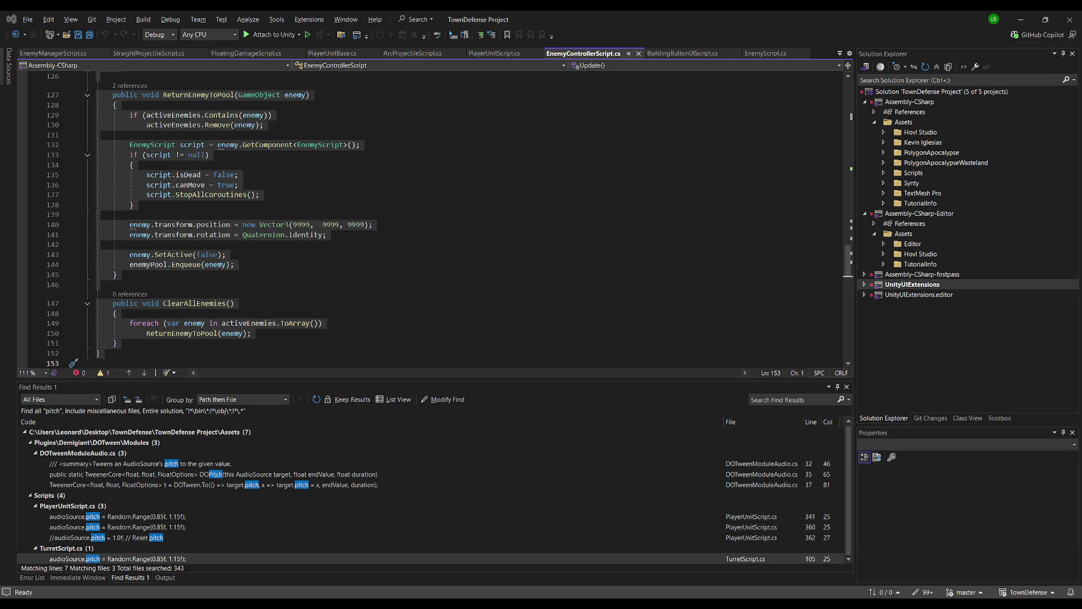
Paste the SpawnSpecificEnemy method at line 89 of EnemyControllerScript.cs, then undo it.
{"action": "left_click", "coordinate": [579, 14]}
{"action": "left_click", "coordinate": [61, 52]}
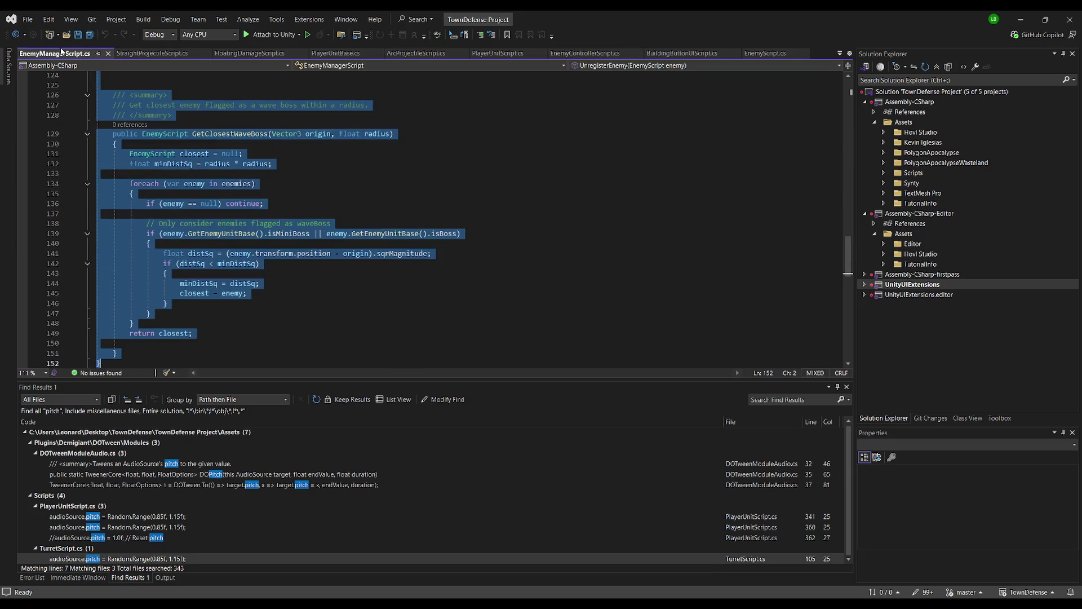
{"action": "scroll", "coordinate": [332, 186], "scroll_direction": "up", "scroll_amount": 10}
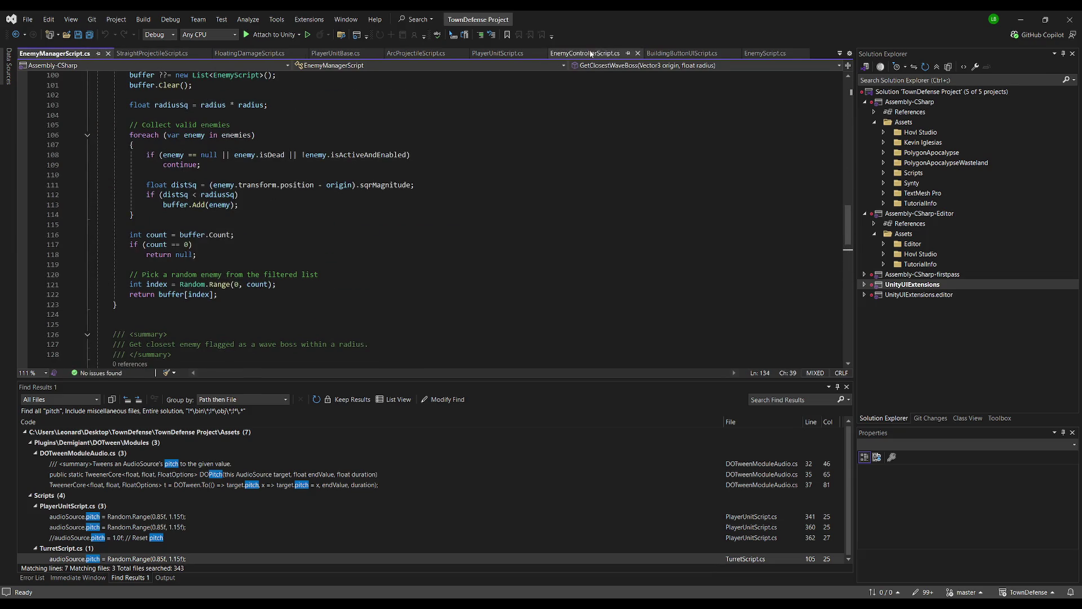
{"action": "left_click", "coordinate": [583, 53]}
{"action": "left_click", "coordinate": [332, 147]}
{"action": "scroll", "coordinate": [332, 146], "scroll_direction": "up", "scroll_amount": 13}
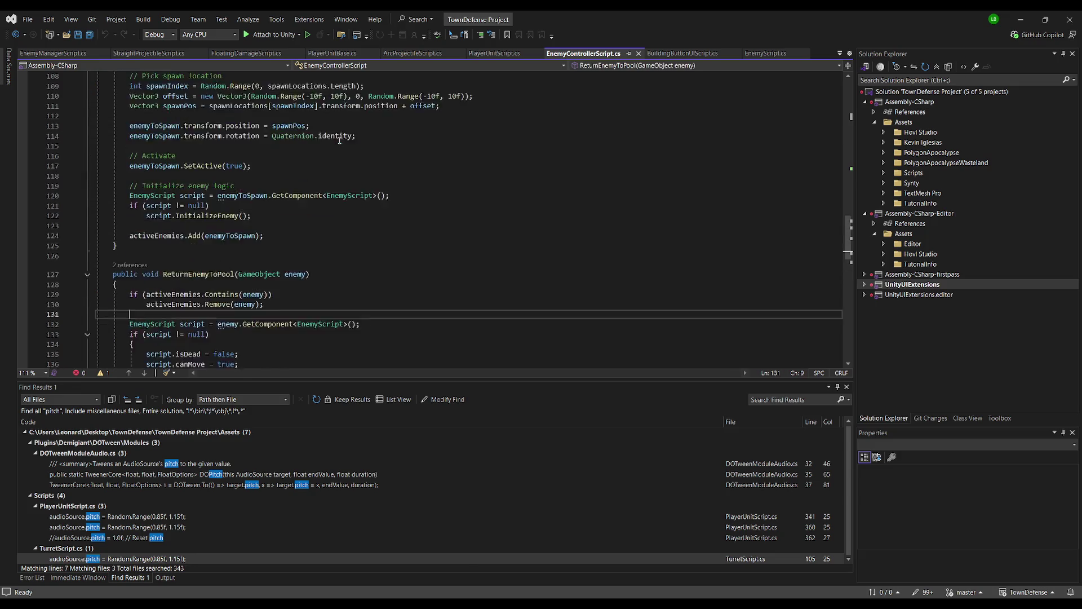
{"action": "left_click", "coordinate": [257, 93]}
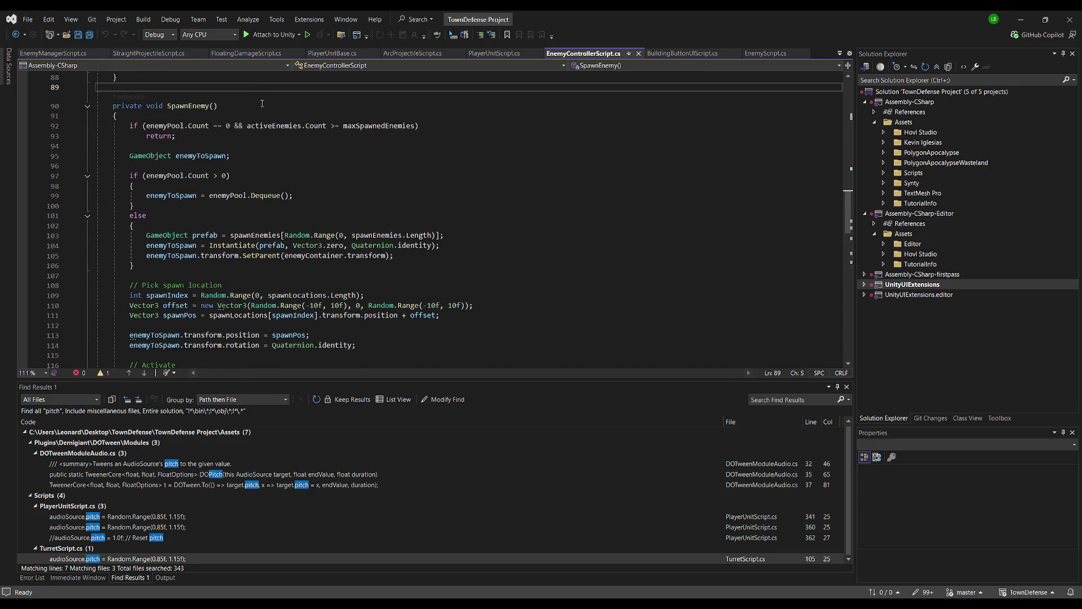
{"action": "type", "text": "public void SpawnSpecificEnemy(EnemyScript prefab, float hpMult, float speedMult)     {         GameObject enemy = GetFromPool(prefab);          enemy.transform.position = GetRandomSpawnPoint();         enemy.SetActive(true);          EnemyScript script = enemy.GetComponent<EnemyScript>();         script.InitializeEnemy(hpMult, speedMult);          activeEnemies.Add(enemy);     }"}
{"action": "key", "text": "Return"}
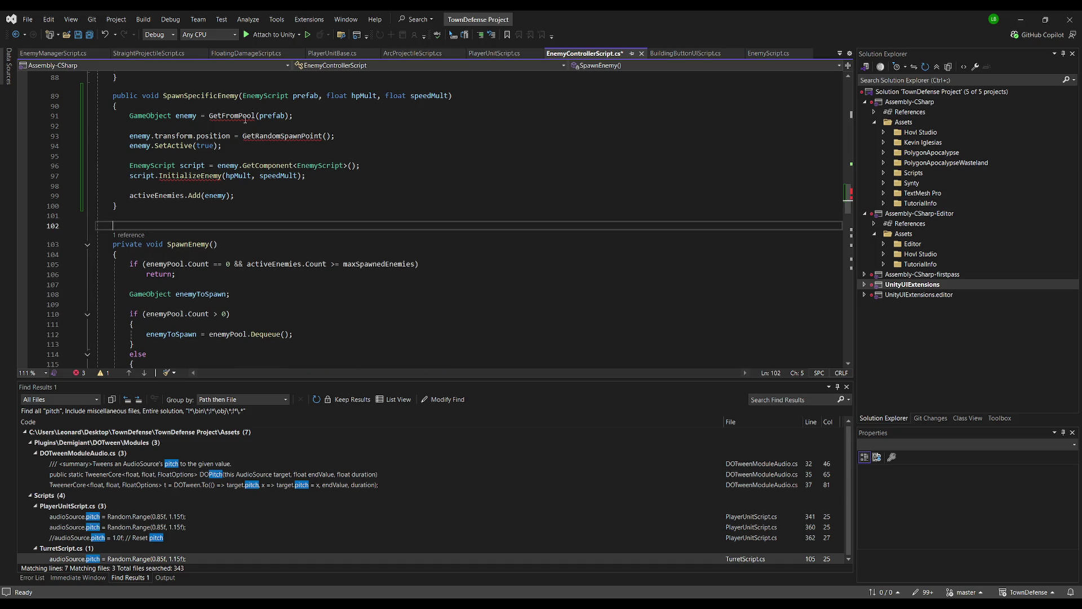
{"action": "key", "text": "BackSpace"}
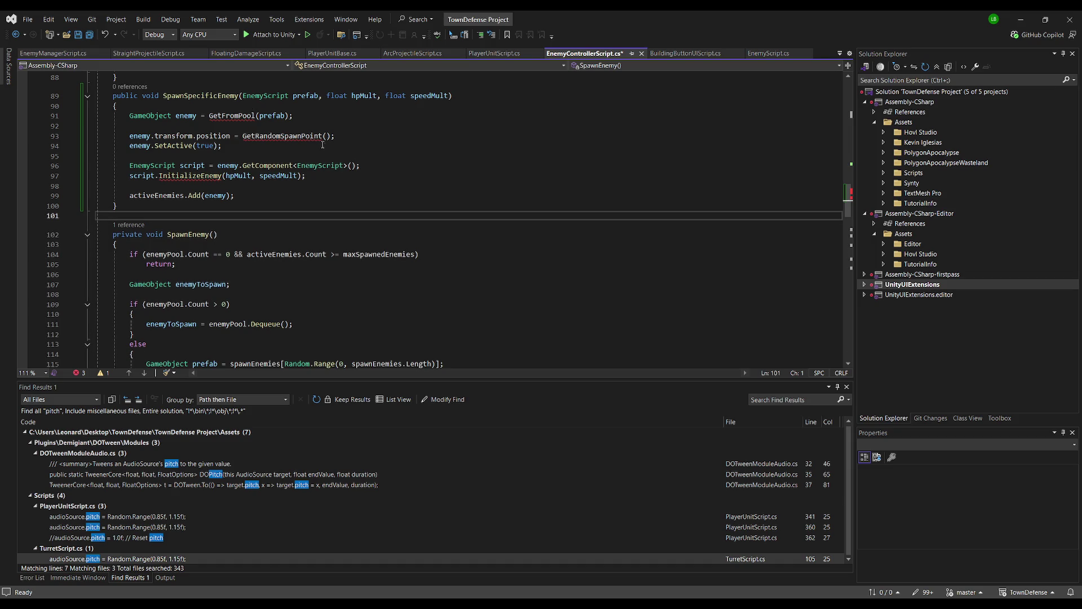
{"action": "scroll", "coordinate": [353, 159], "scroll_direction": "up", "scroll_amount": 2}
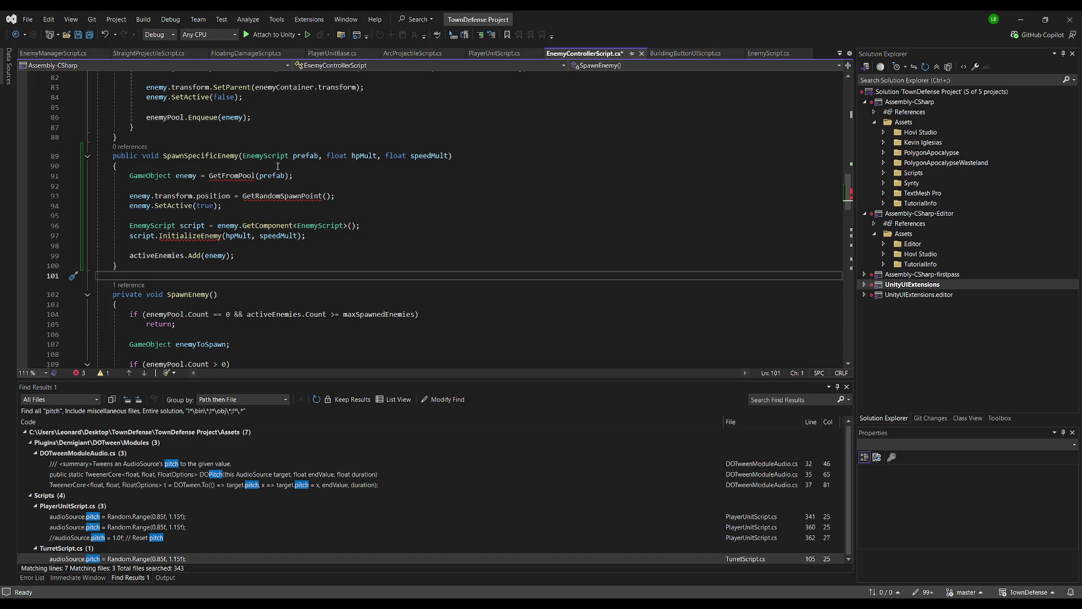
{"action": "key", "text": "ctrl+z"}
{"action": "key", "text": "ctrl+z"}
{"action": "key", "text": "ctrl+z"}
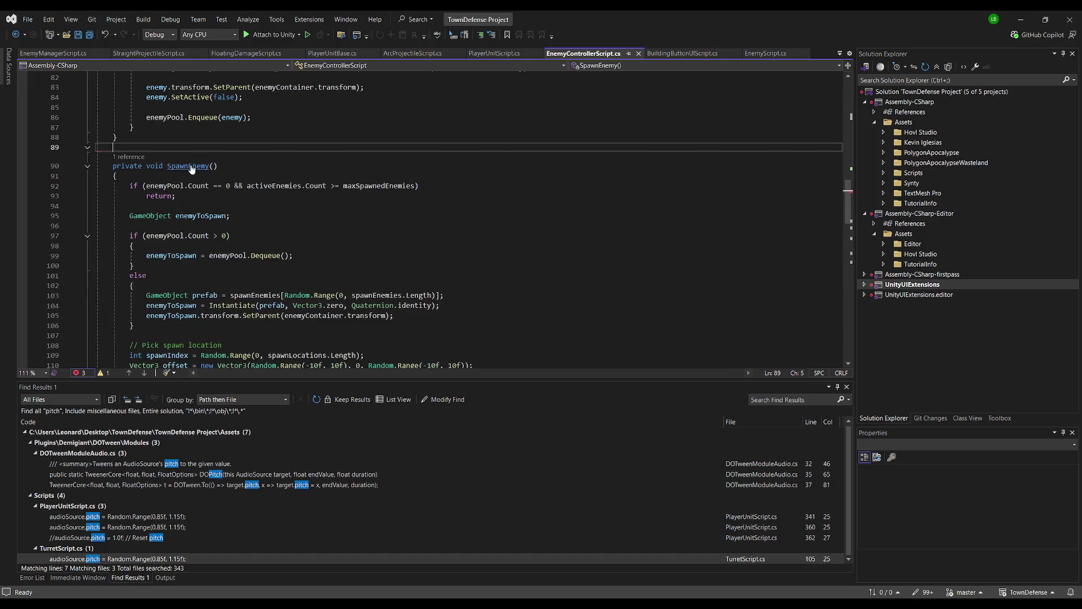
Paste SpawnSpecificEnemy at line 125 of EnemyManagerScript.cs, then undo it.
{"action": "key", "text": "ctrl+Tab"}
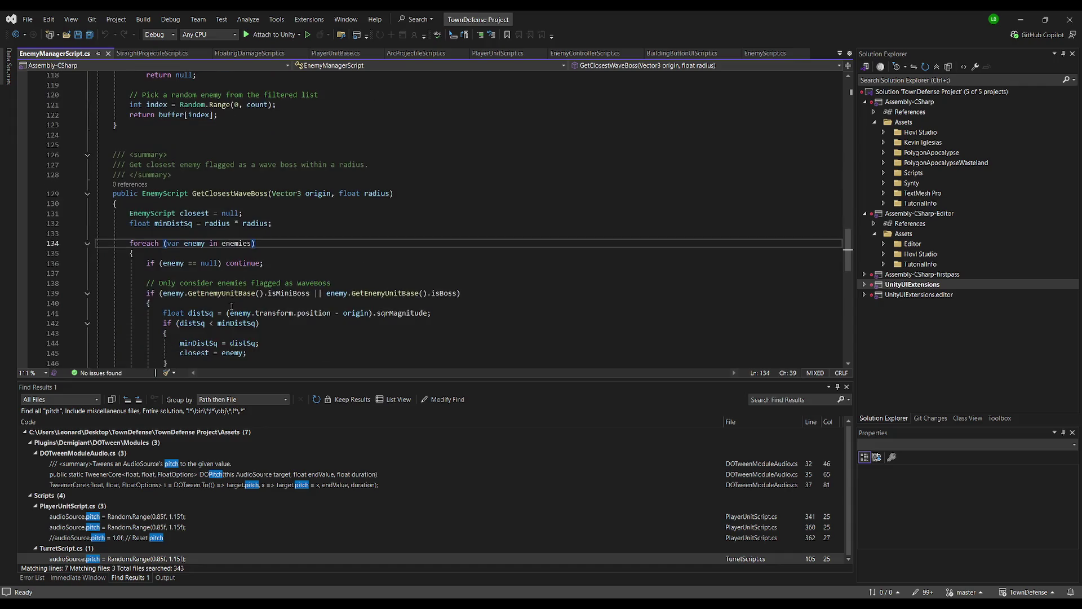
{"action": "left_click", "coordinate": [196, 141]}
{"action": "type", "text": "public void SpawnSpecificEnemy(EnemyScript prefab, float hpMult, float speedMult) {     GameObject enemy = GetFromPool(prefab);      enemy.transform.position = GetRandomSpawnPoint();     enemy.SetActive(true);      EnemyScript script = enemy.GetComponent<EnemyScript>();     script.InitializeEnemy(hpMult, speedMult);      activeEnemies.Add(enemy); }"}
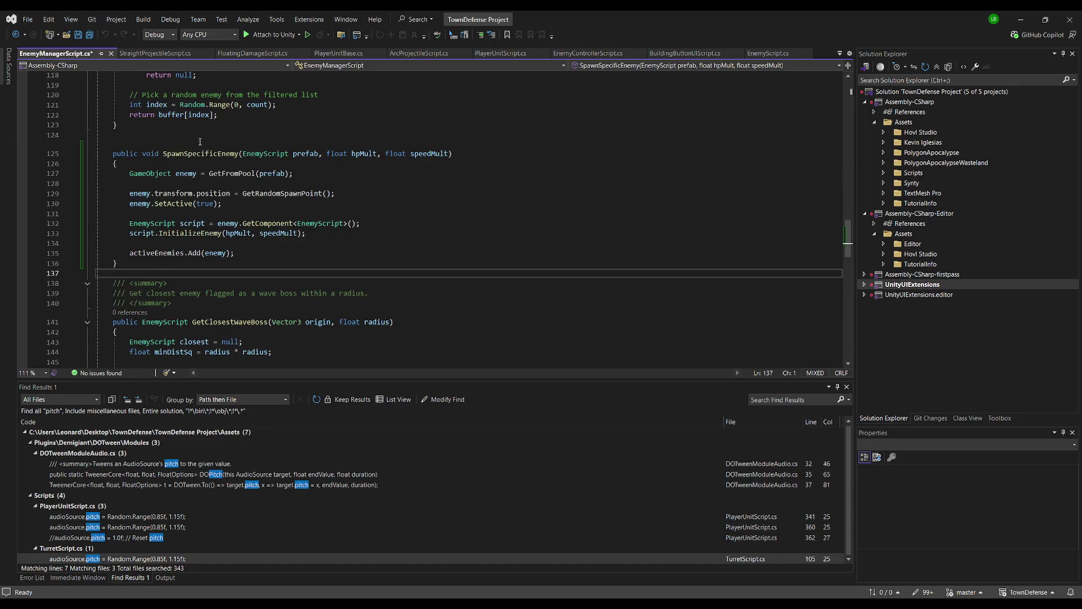
{"action": "key", "text": "ctrl+z"}
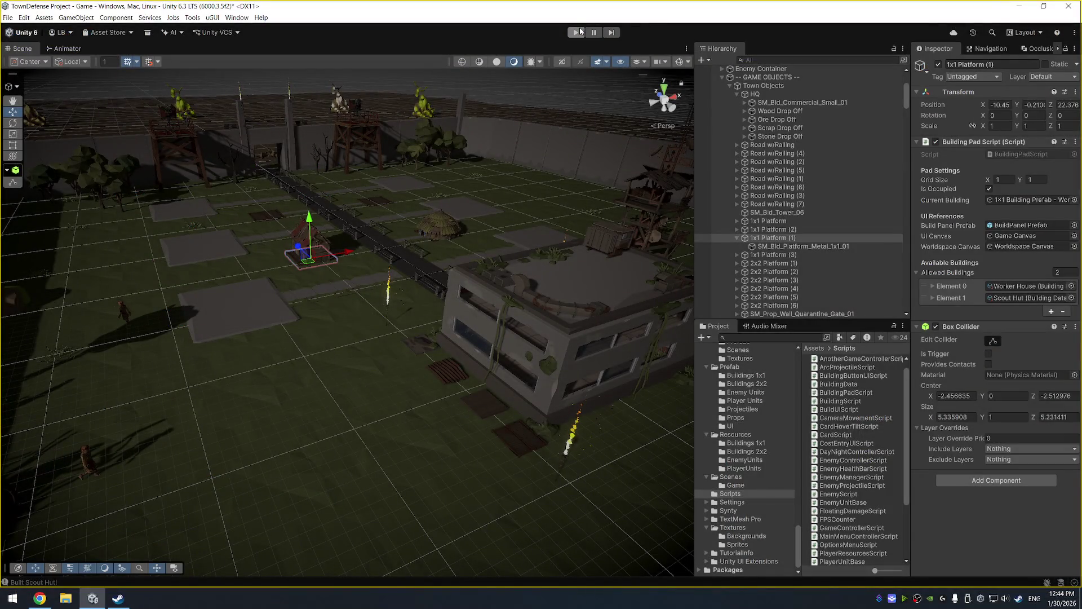
Stop Play mode and select the EnemyController object.
{"action": "left_click", "coordinate": [580, 32]}
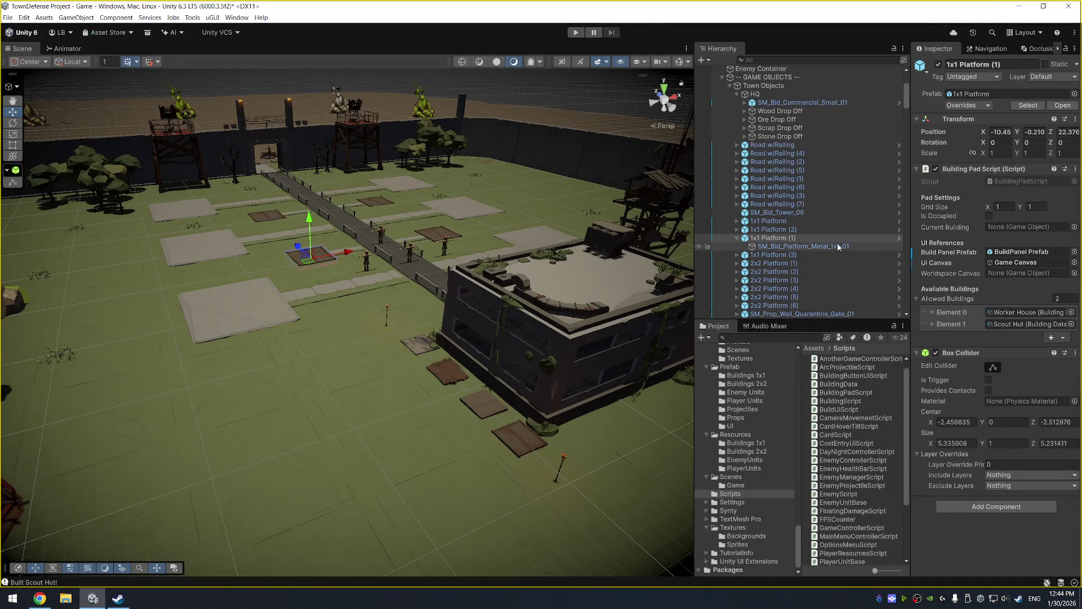
{"action": "scroll", "coordinate": [829, 208], "scroll_direction": "up", "scroll_amount": 5}
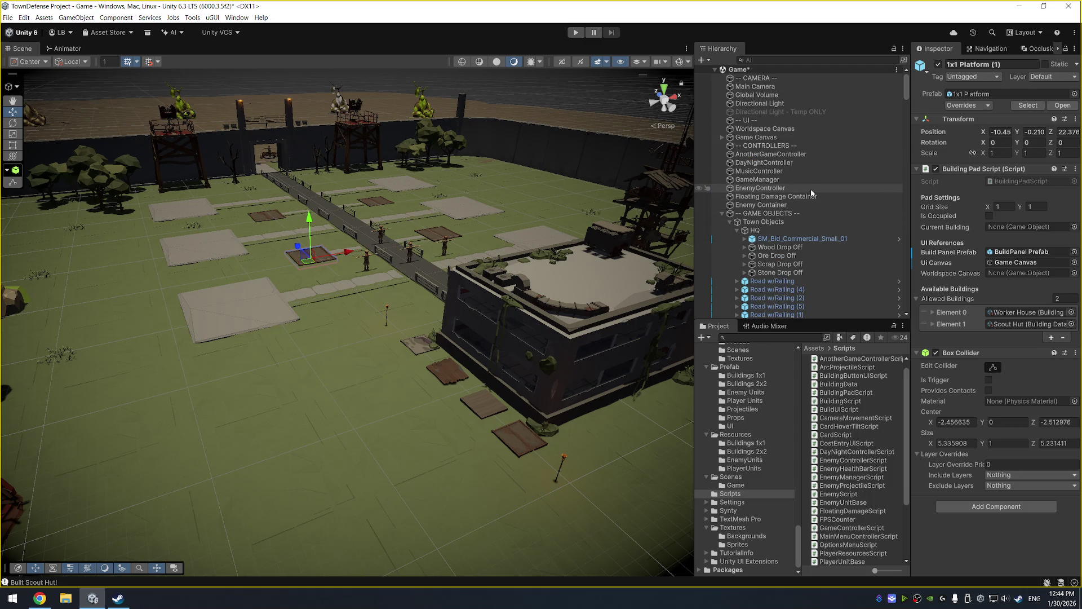
{"action": "left_click", "coordinate": [806, 187]}
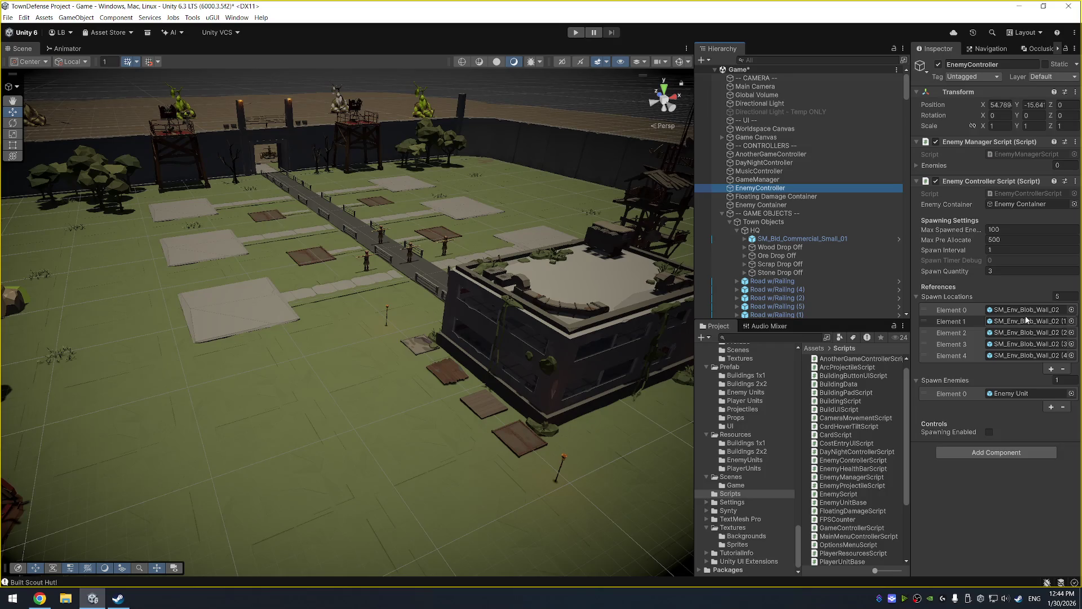
Create and add a new WaveControllerScript component, save it, and open it in Visual Studio.
{"action": "left_click", "coordinate": [1020, 453]}
{"action": "type", "text": "WaveControllerScript"}
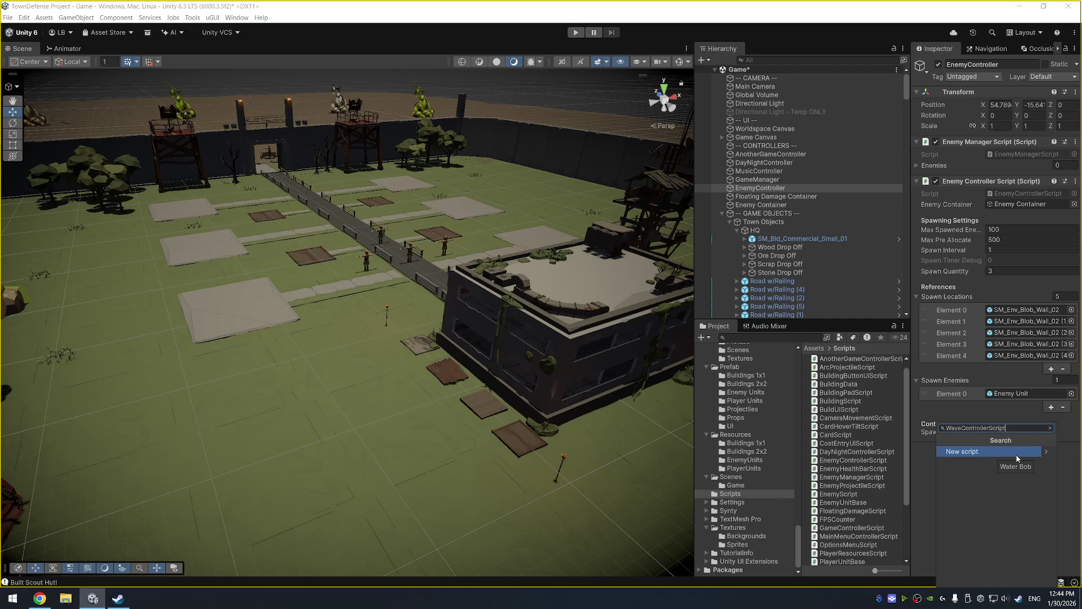
{"action": "key", "text": "Return"}
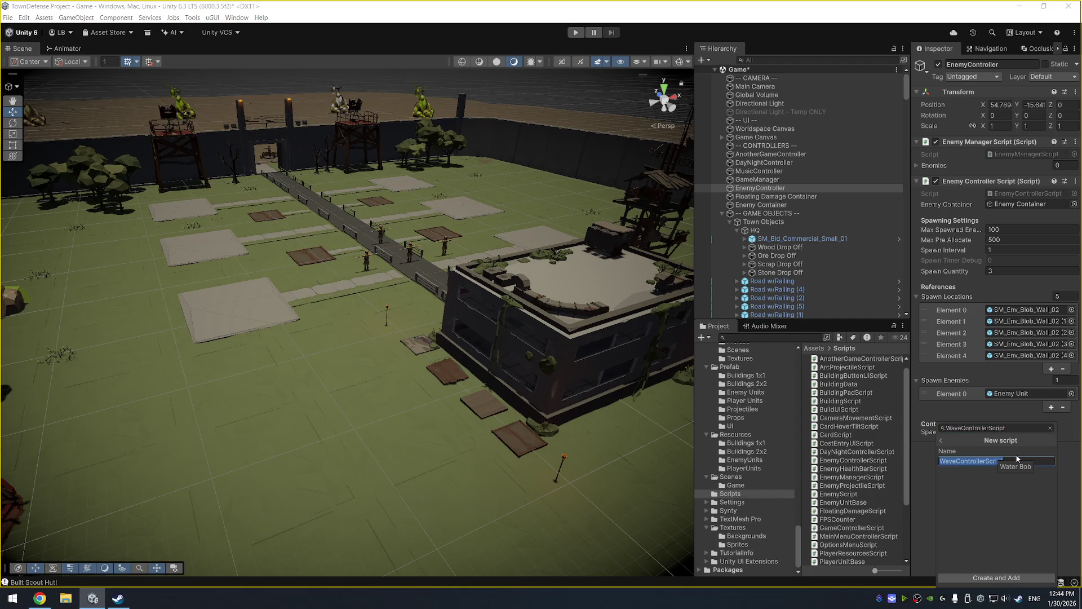
{"action": "left_click", "coordinate": [995, 579]}
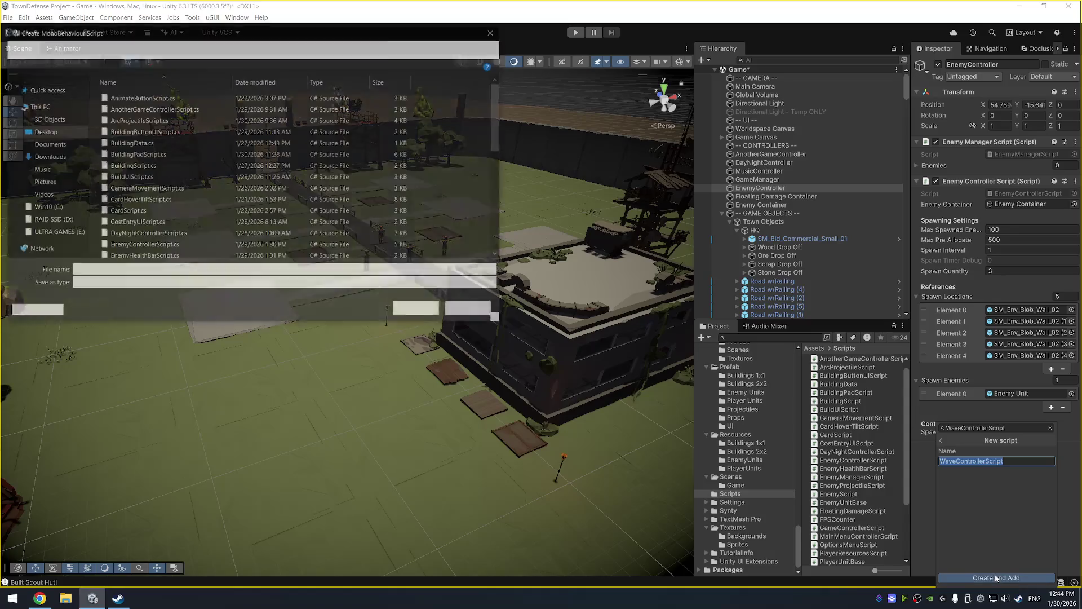
{"action": "left_click", "coordinate": [407, 312]}
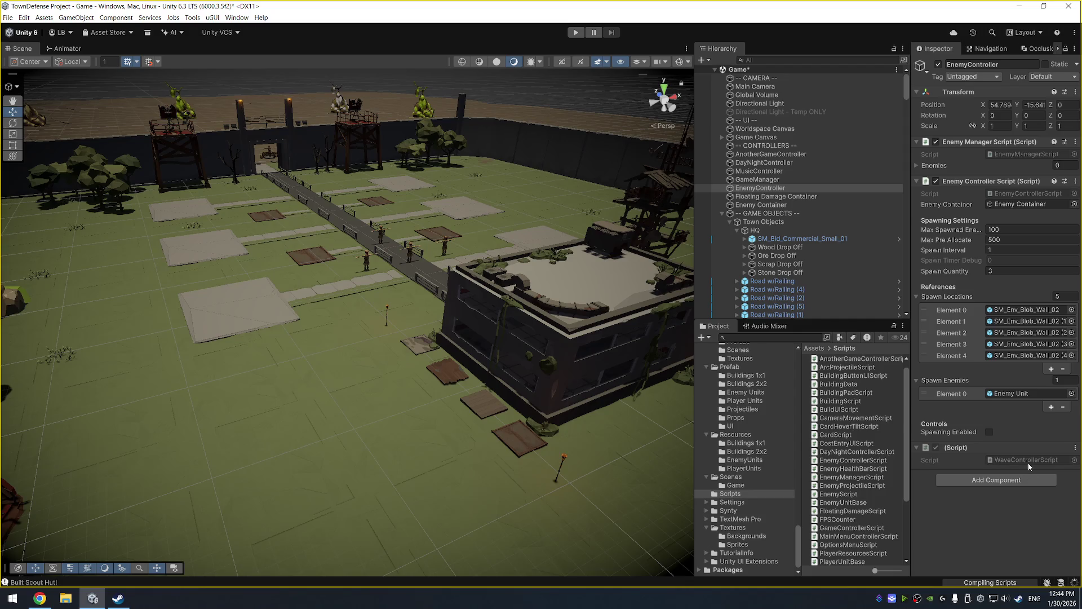
{"action": "double_click", "coordinate": [1029, 462]}
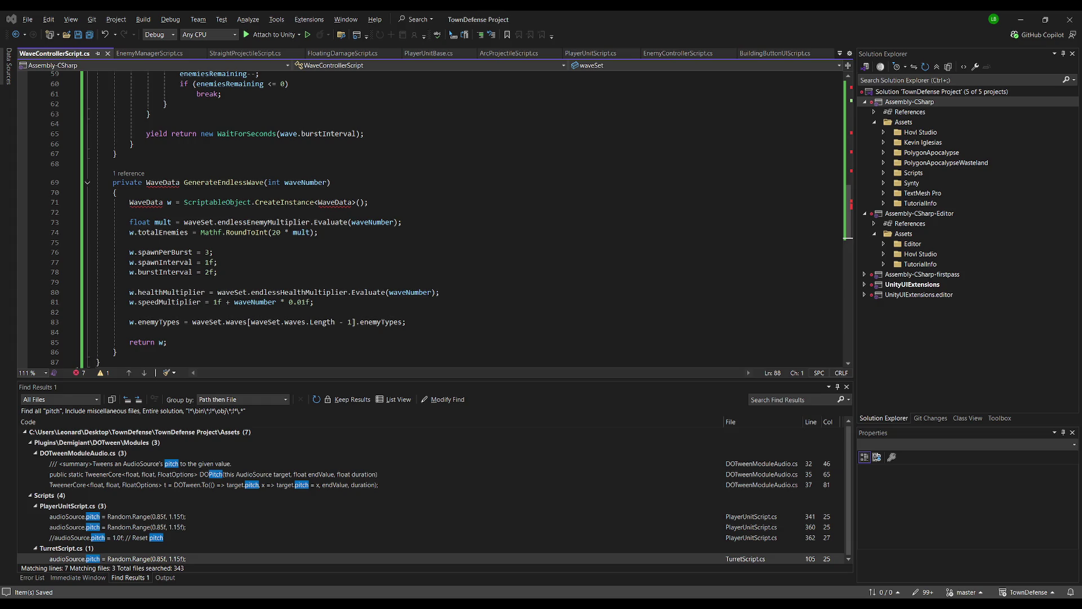
Create a WaveSet MonoBehaviour script in the Scripts folder and save WaveSet.cs.
{"action": "key", "text": "alt+Tab"}
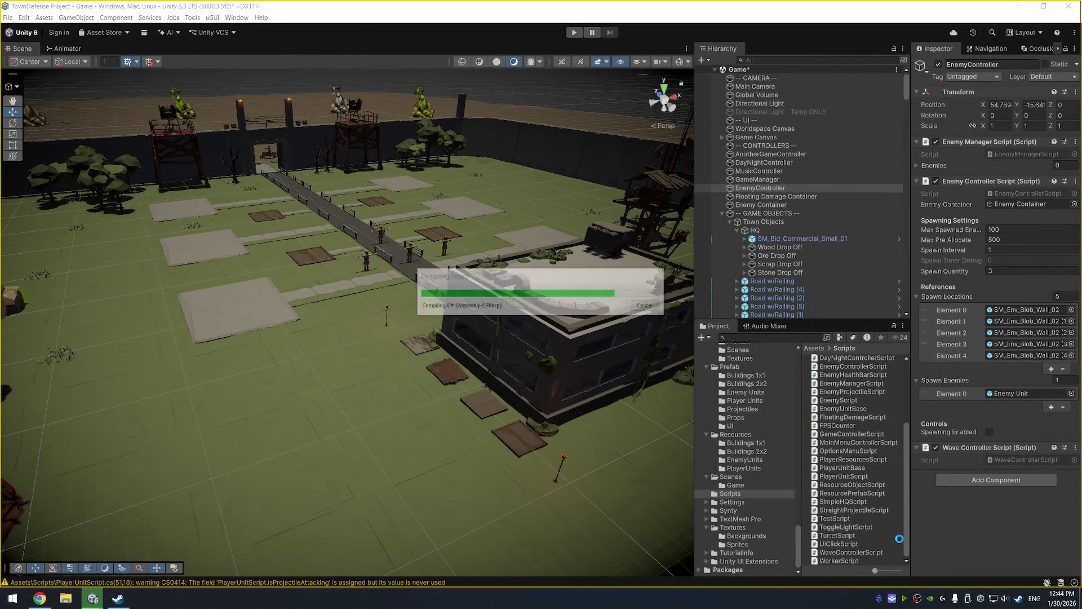
{"action": "right_click", "coordinate": [898, 532]}
{"action": "mouse_move", "coordinate": [958, 293]}
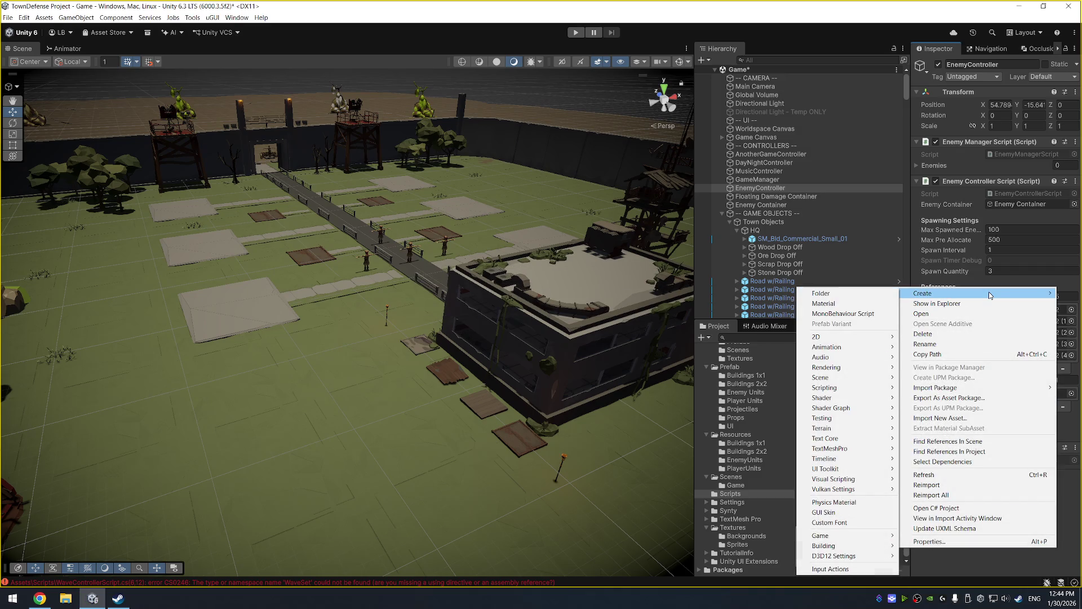
{"action": "left_click", "coordinate": [816, 310]}
{"action": "type", "text": "aveSet"}
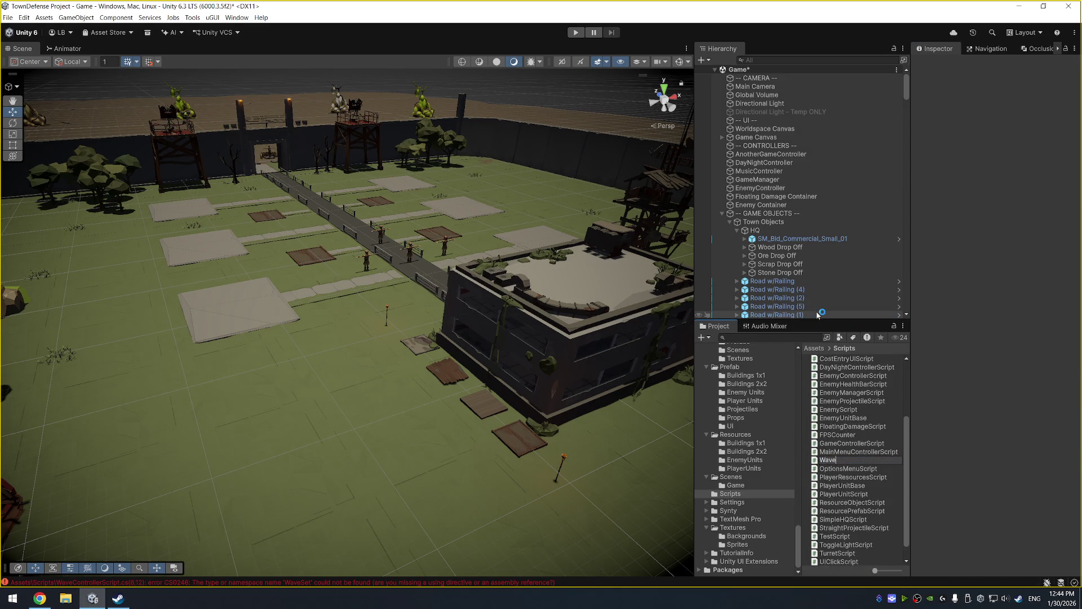
{"action": "key", "text": "Return"}
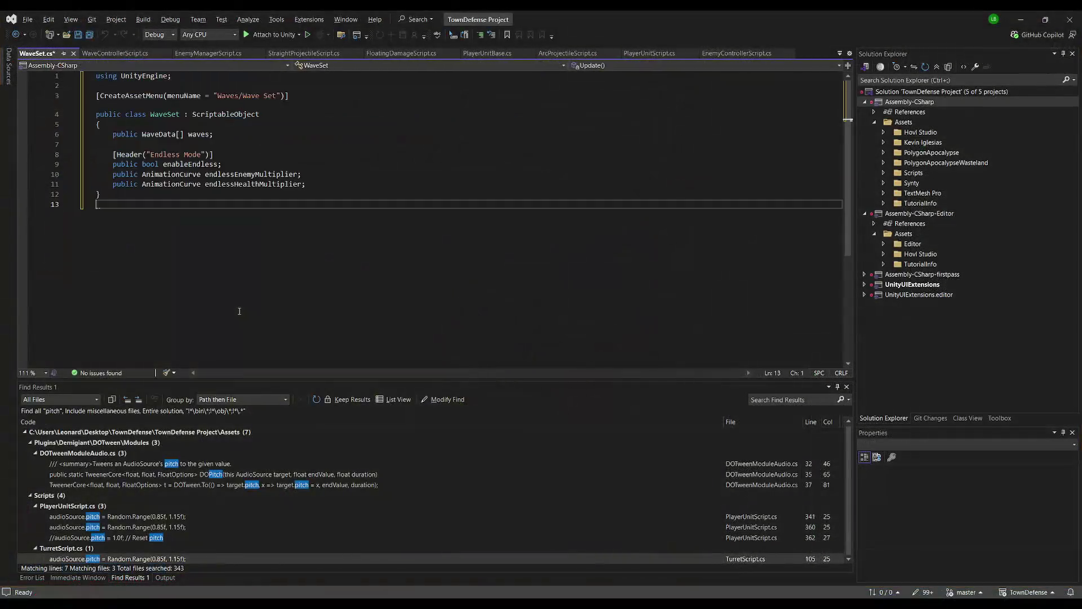
{"action": "key", "text": "ctrl+s"}
{"action": "key", "text": "ctrl+Tab"}
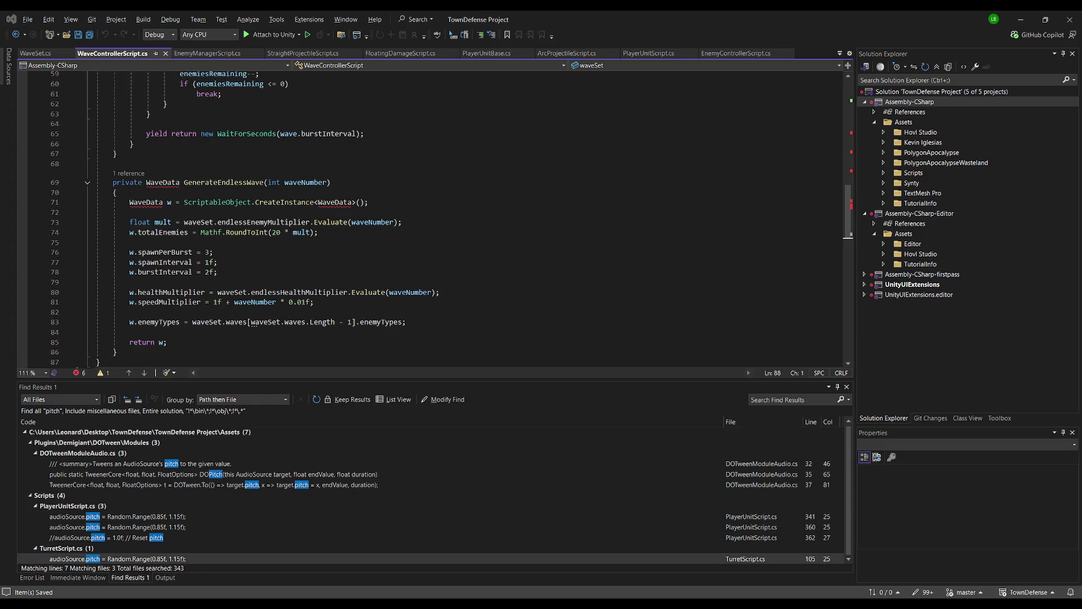
Create a WaveData MonoBehaviour script in the Scripts folder and open it in the code editor.
{"action": "key", "text": "alt+Tab"}
{"action": "right_click", "coordinate": [880, 544]}
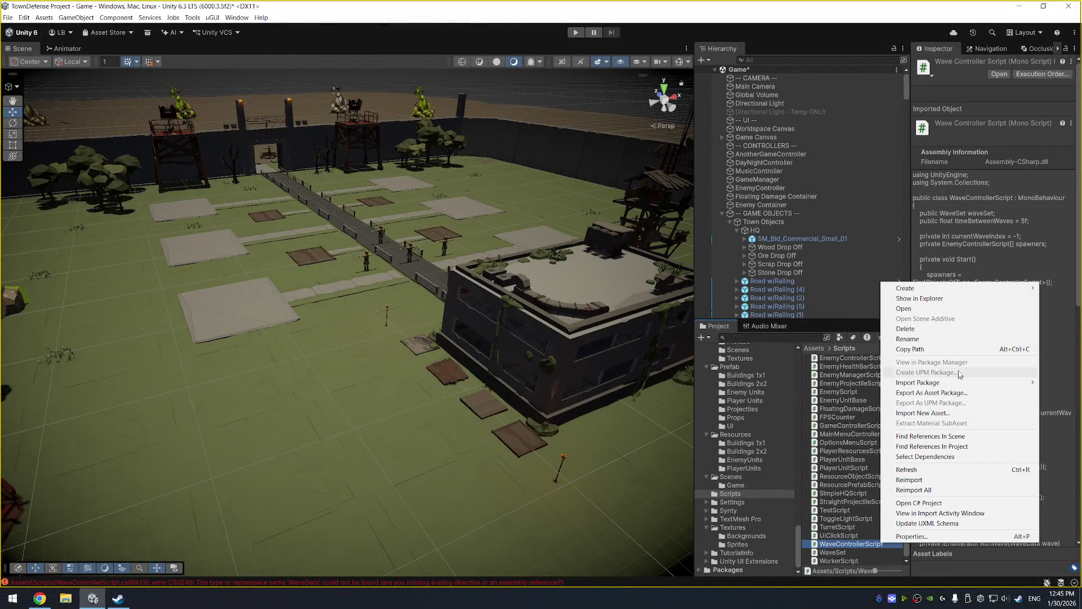
{"action": "mouse_move", "coordinate": [956, 291]}
{"action": "left_click", "coordinate": [825, 309]}
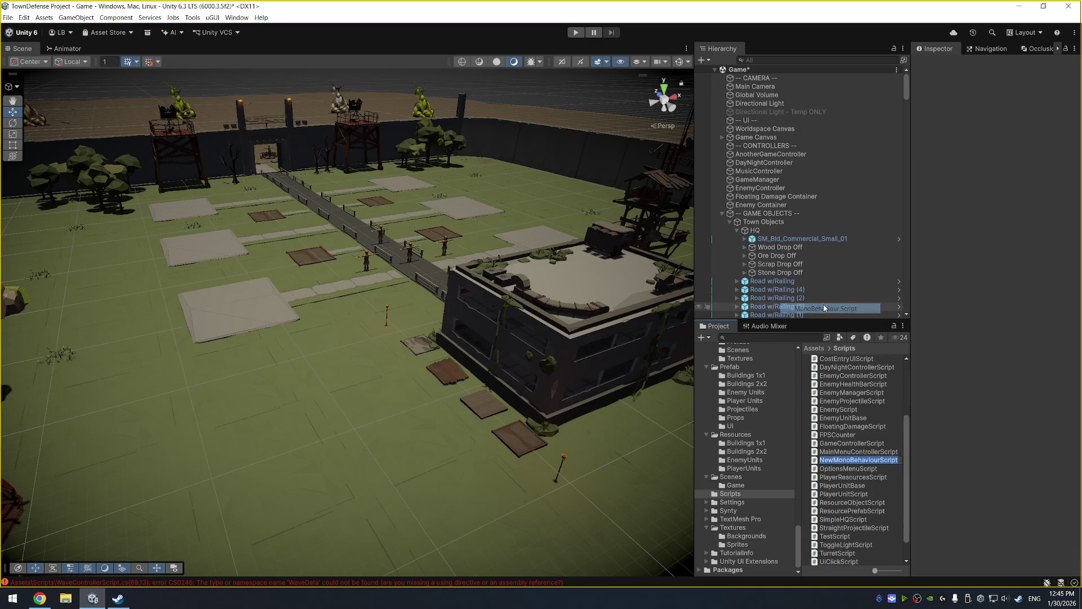
{"action": "type", "text": "WaveData"}
{"action": "key", "text": "Return"}
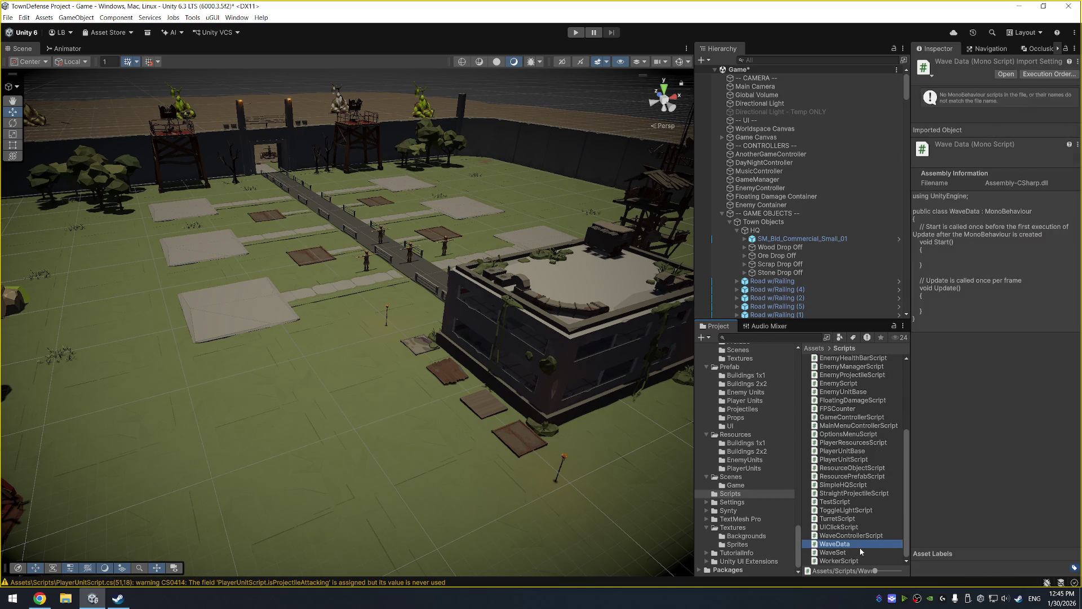
{"action": "double_click", "coordinate": [859, 545]}
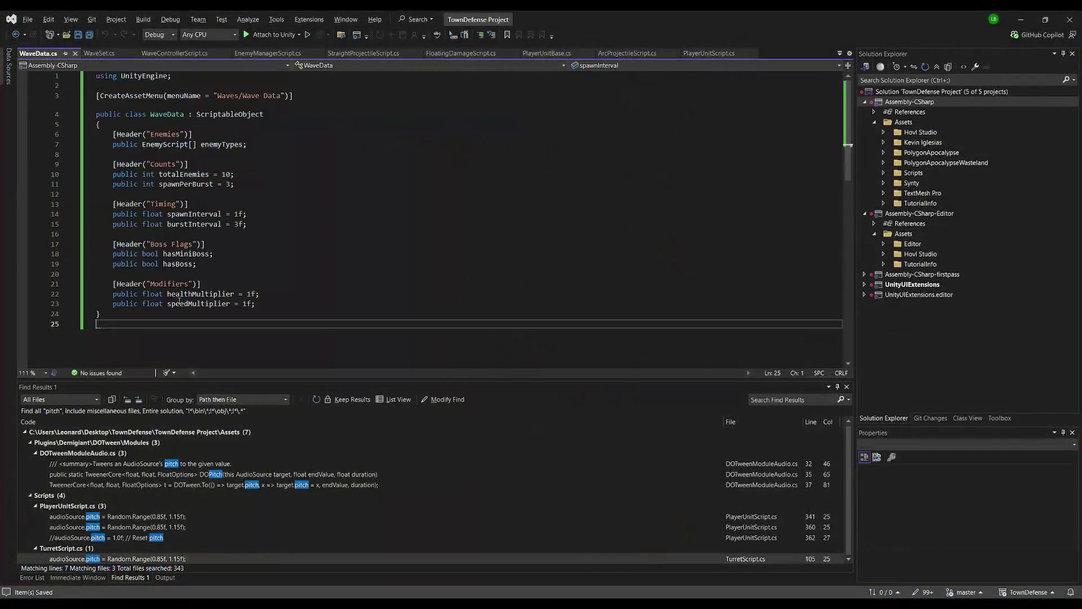
Add 'public float damageMultiplier = 1f;' below speedMultiplier in WaveData.cs and save the file.
{"action": "left_click", "coordinate": [285, 303]}
{"action": "key", "text": "Return"}
{"action": "type", "text": "p"}
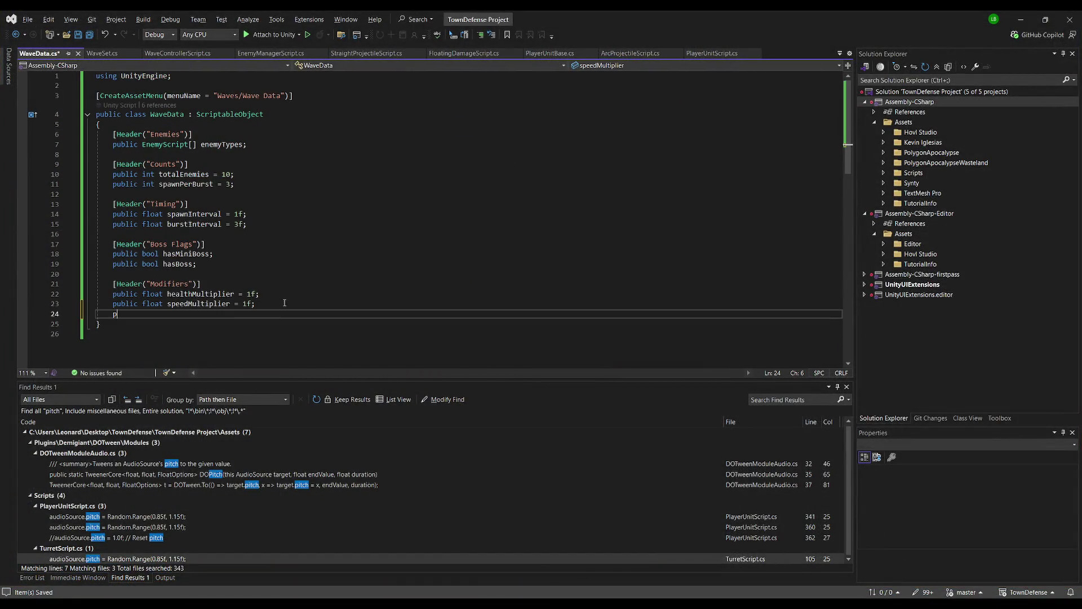
{"action": "type", "text": "ublic flaot da"}
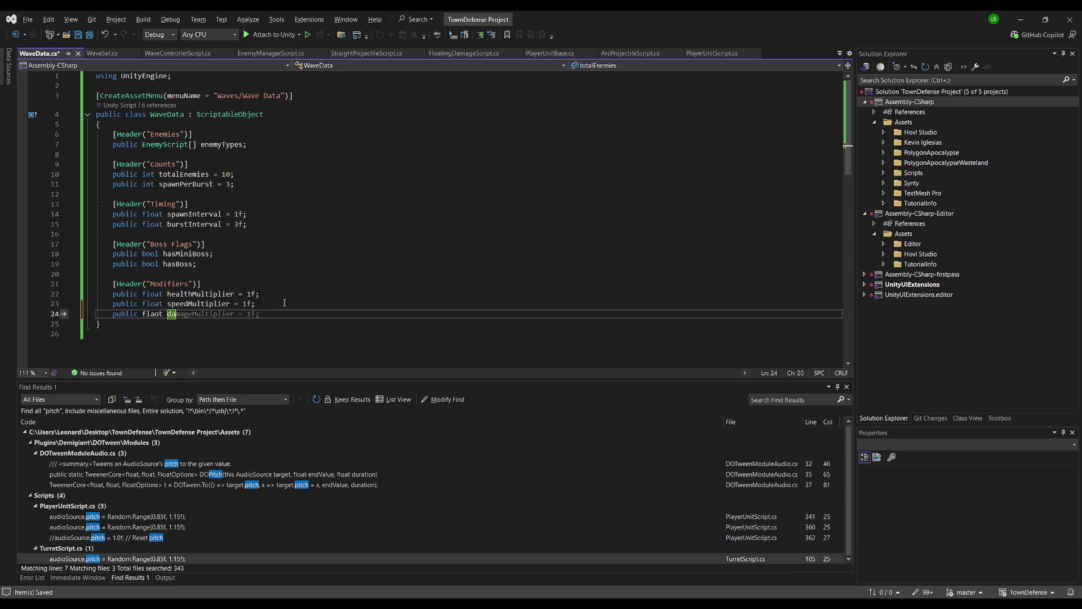
{"action": "key", "text": "BackSpace"}
{"action": "key", "text": "BackSpace"}
{"action": "type", "text": "oat damage"}
{"action": "key", "text": "Tab"}
{"action": "left_click", "coordinate": [316, 263]}
{"action": "left_click", "coordinate": [340, 204]}
{"action": "left_click", "coordinate": [299, 142]}
{"action": "key", "text": "ctrl+s"}
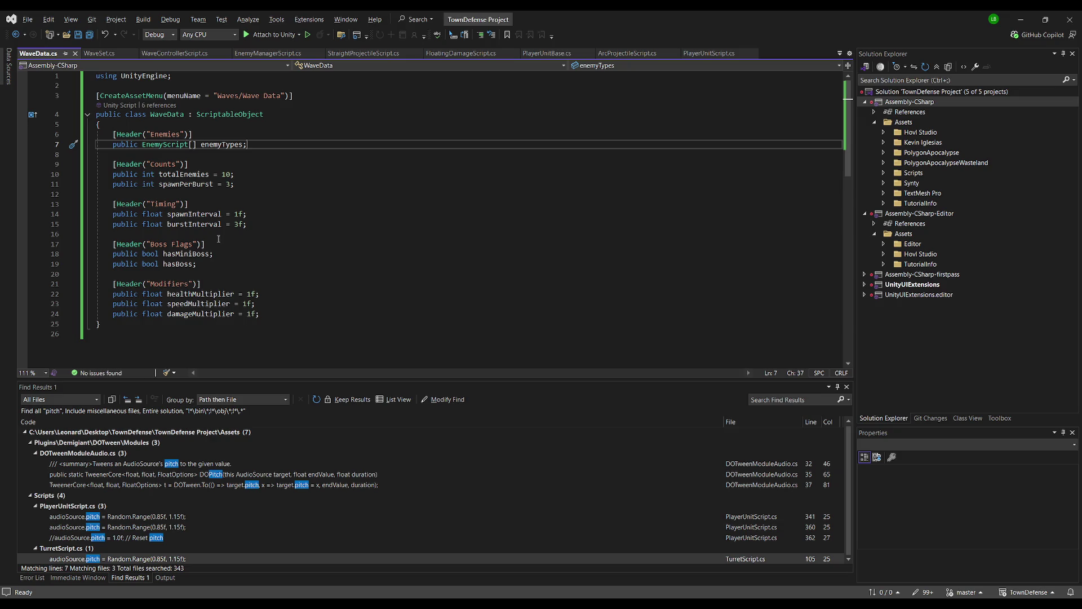
{"action": "scroll", "coordinate": [203, 258], "scroll_direction": "down", "scroll_amount": 1}
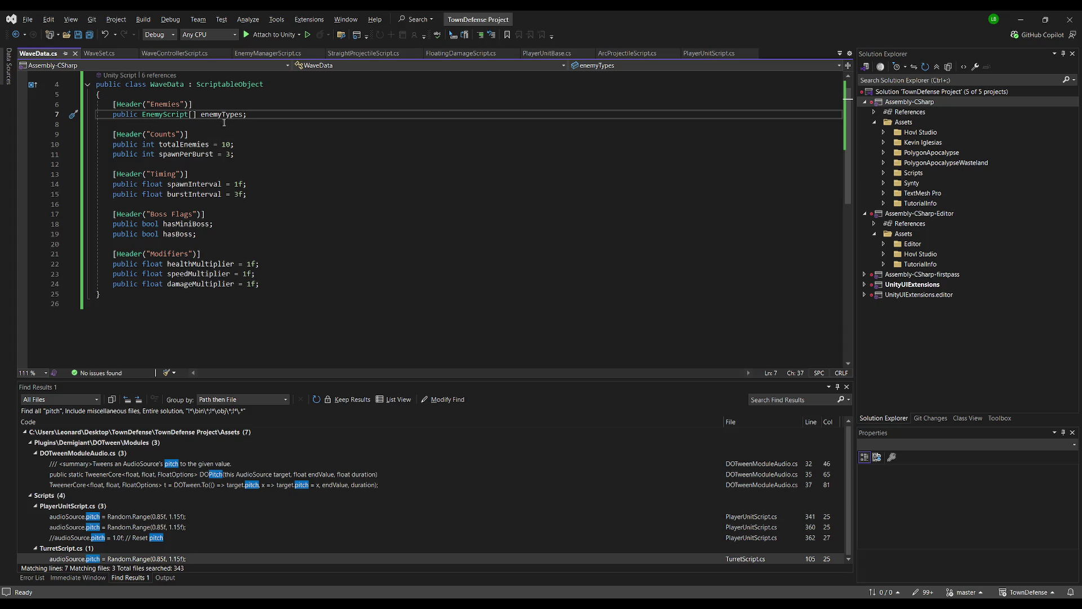
Back in Unity, open the WaveSet script from the Project window.
{"action": "key", "text": "alt+Tab"}
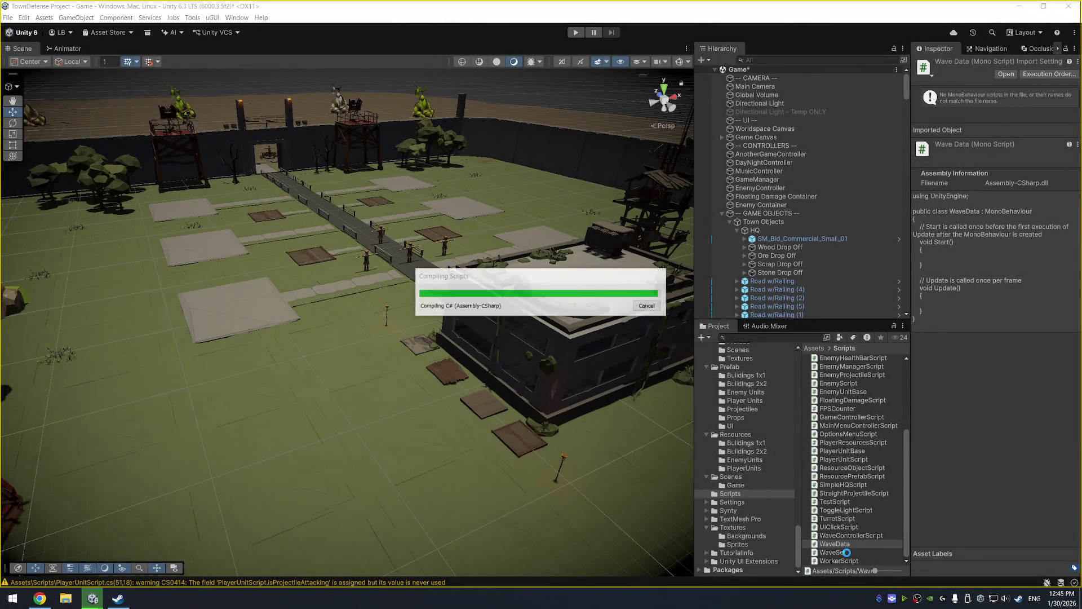
{"action": "left_click", "coordinate": [846, 552]}
{"action": "double_click", "coordinate": [847, 553]}
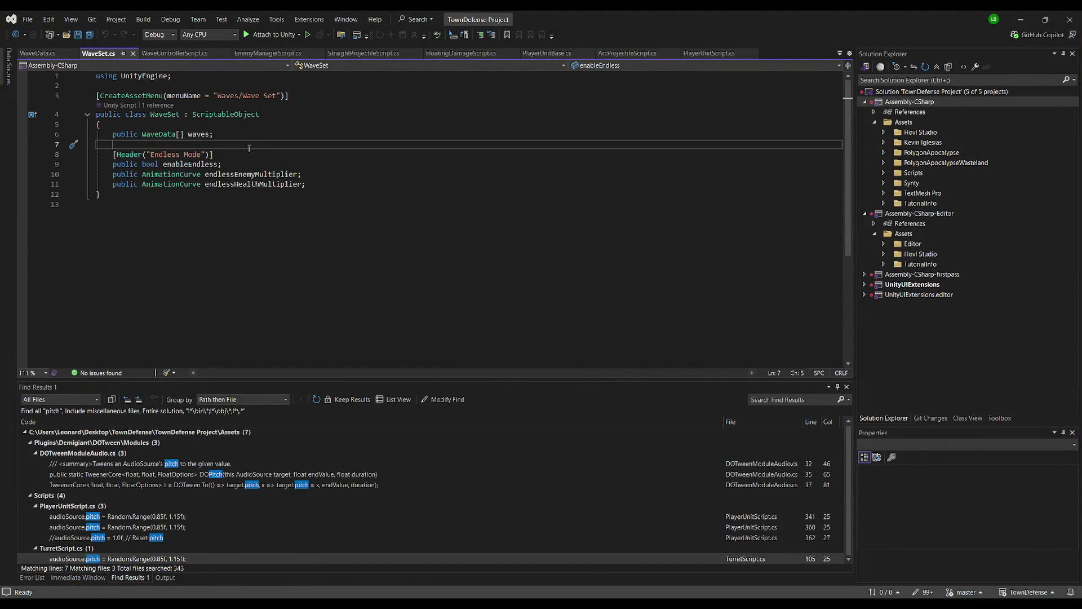
Duplicate the endlessHealthMultiplier line and rename the copy endlessDamageMultiplier.
{"action": "left_click", "coordinate": [329, 188]}
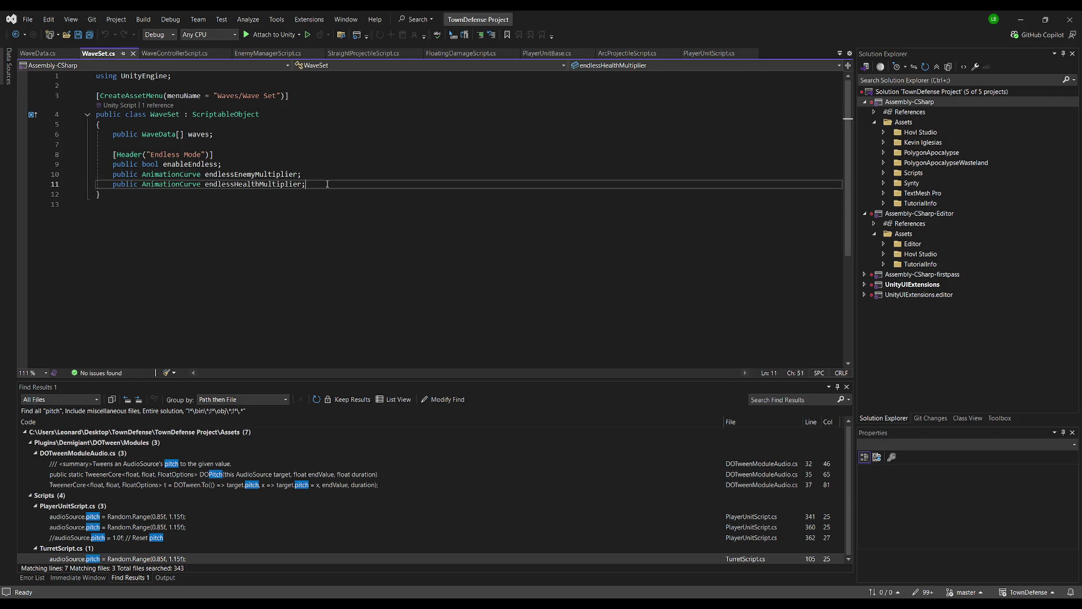
{"action": "key", "text": "ctrl+d"}
{"action": "key", "text": "Return"}
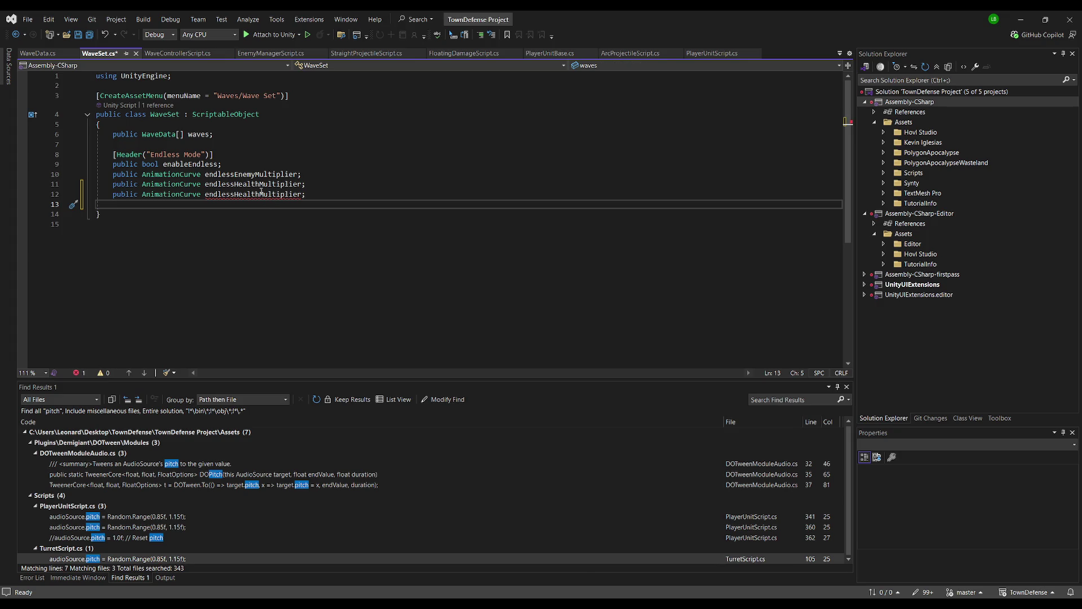
{"action": "left_click", "coordinate": [235, 194]}
{"action": "left_click_drag", "start_coordinate": [237, 195], "coordinate": [259, 195]}
{"action": "type", "text": "Damage"}
{"action": "key", "text": "Delete"}
{"action": "key", "text": "Return"}
Remove the extra blank line, save WaveSet.cs, and collapse GAME OBJECTS in Unity's hierarchy.
{"action": "key", "text": "Up"}
{"action": "key", "text": "End"}
{"action": "left_click", "coordinate": [295, 204]}
{"action": "key", "text": "BackSpace"}
{"action": "left_click", "coordinate": [320, 145]}
{"action": "key", "text": "ctrl+s"}
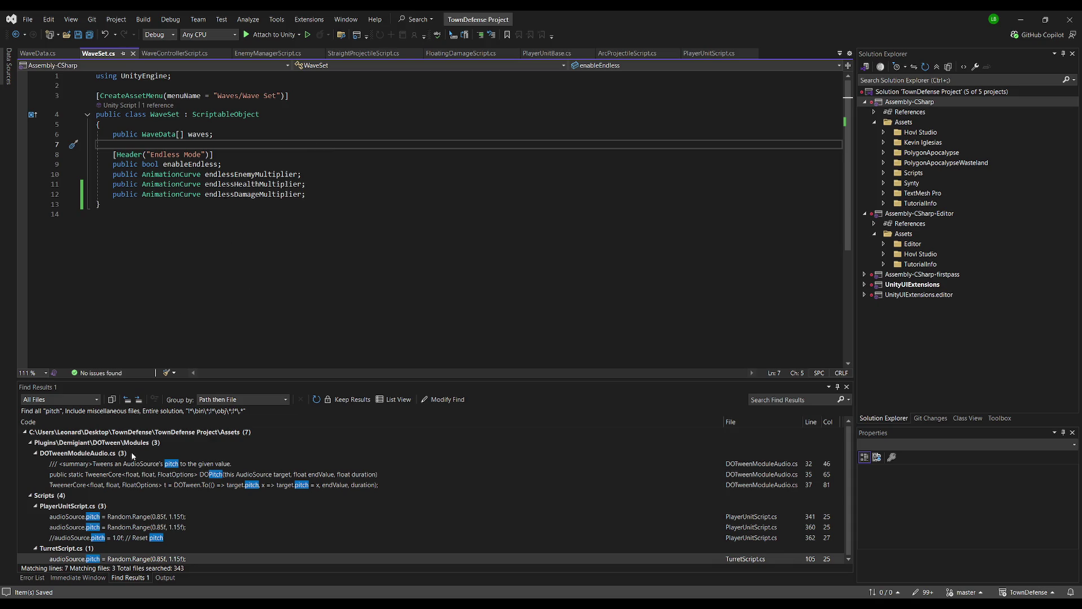
{"action": "key", "text": "alt+Tab"}
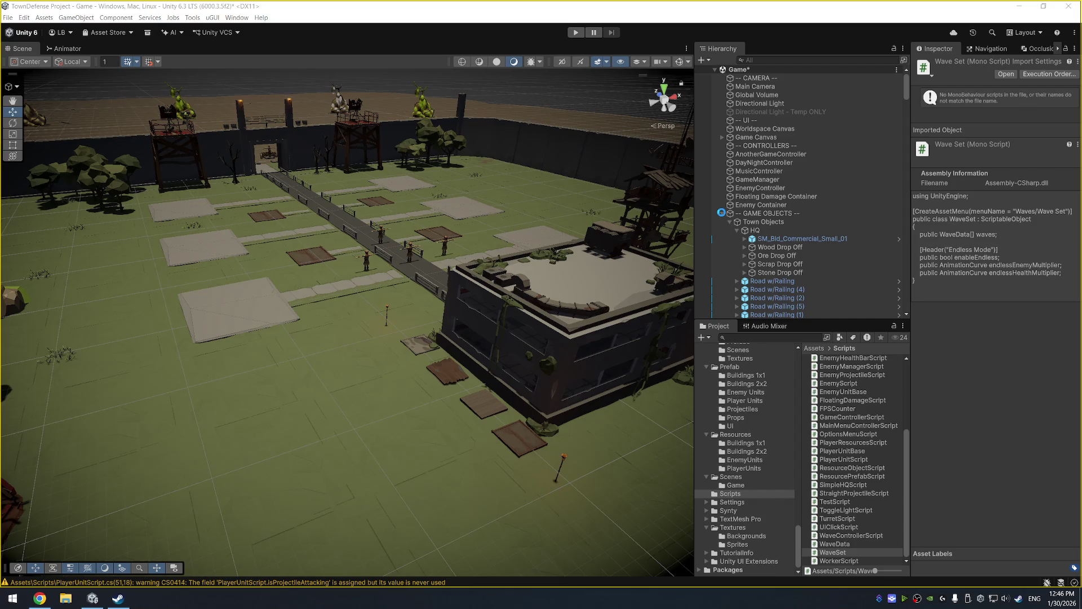
{"action": "left_click", "coordinate": [722, 213]}
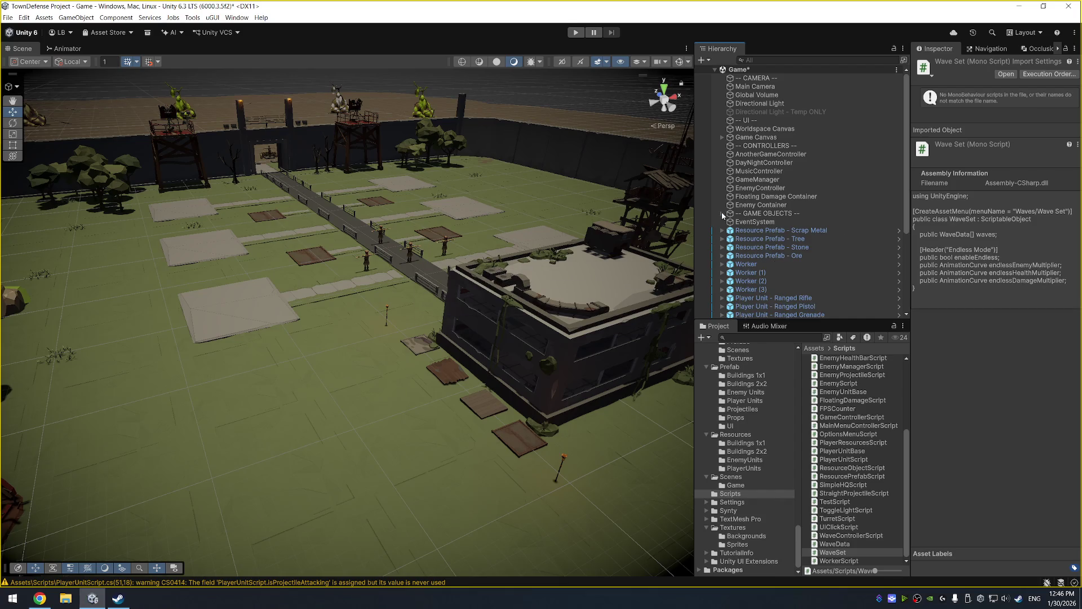
Check the Game Canvas and CONTROLLERS options, then select EnemyController in the hierarchy.
{"action": "right_click", "coordinate": [774, 139]}
{"action": "right_click", "coordinate": [771, 148]}
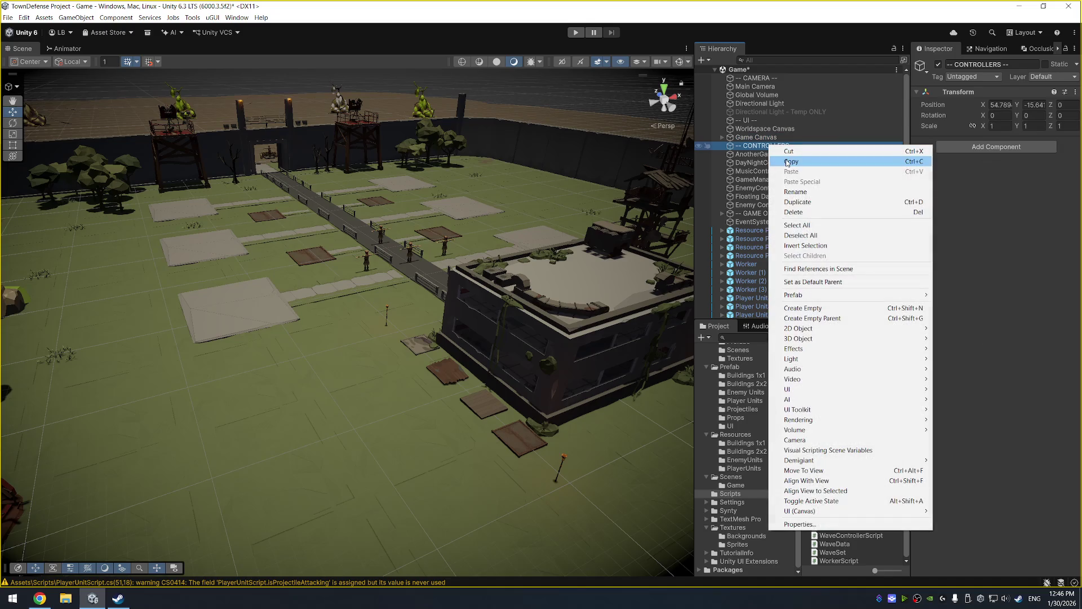
{"action": "left_click", "coordinate": [1019, 243]}
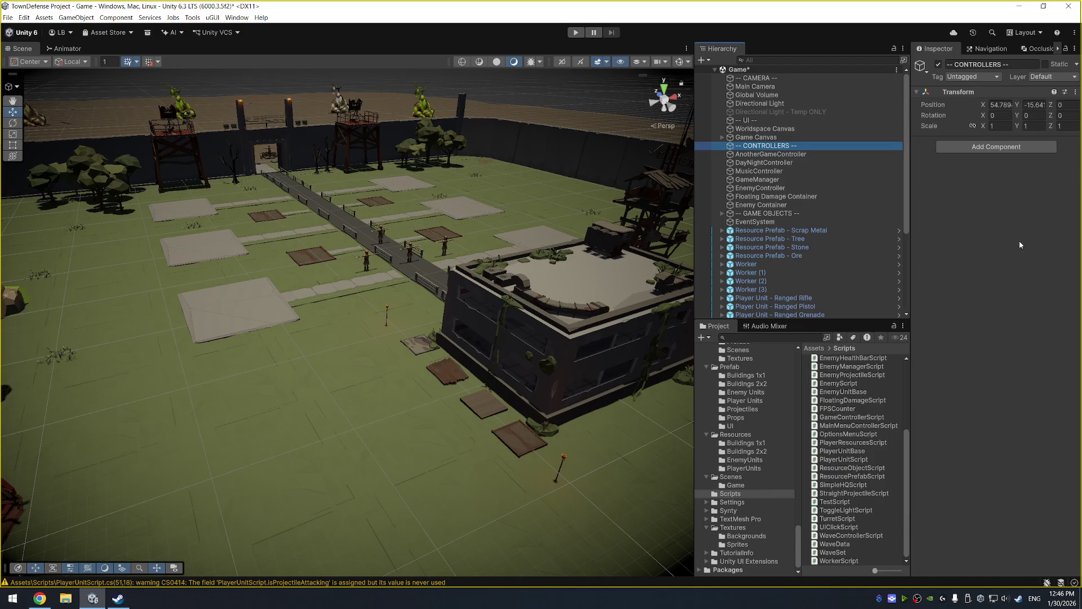
{"action": "left_click", "coordinate": [760, 188]}
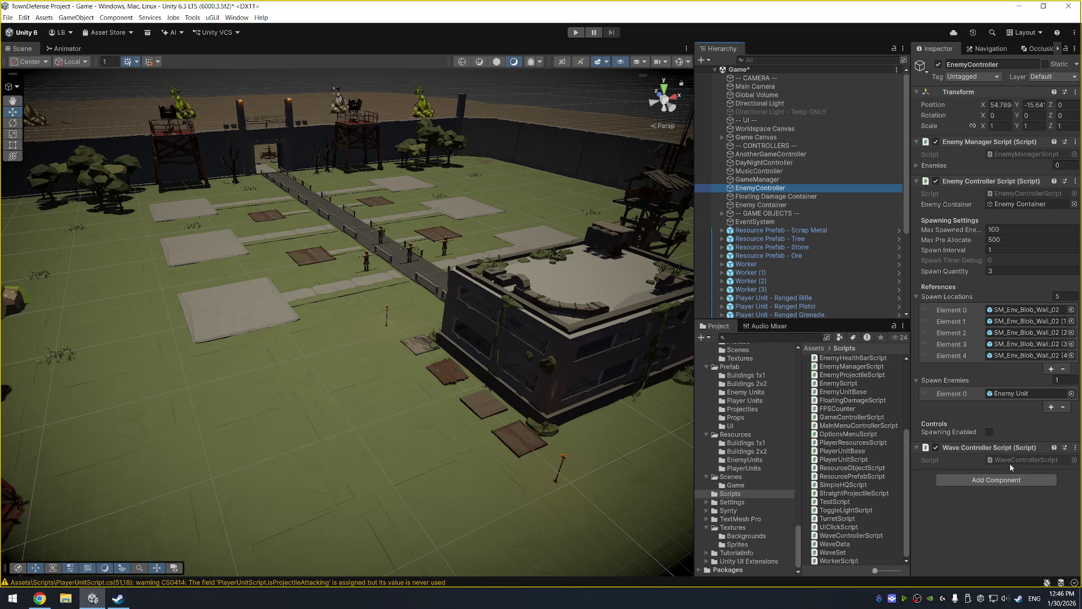
Start and stop Play mode with Ctrl+P, visiting Visual Studio before returning to Unity.
{"action": "key", "text": "alt+Tab"}
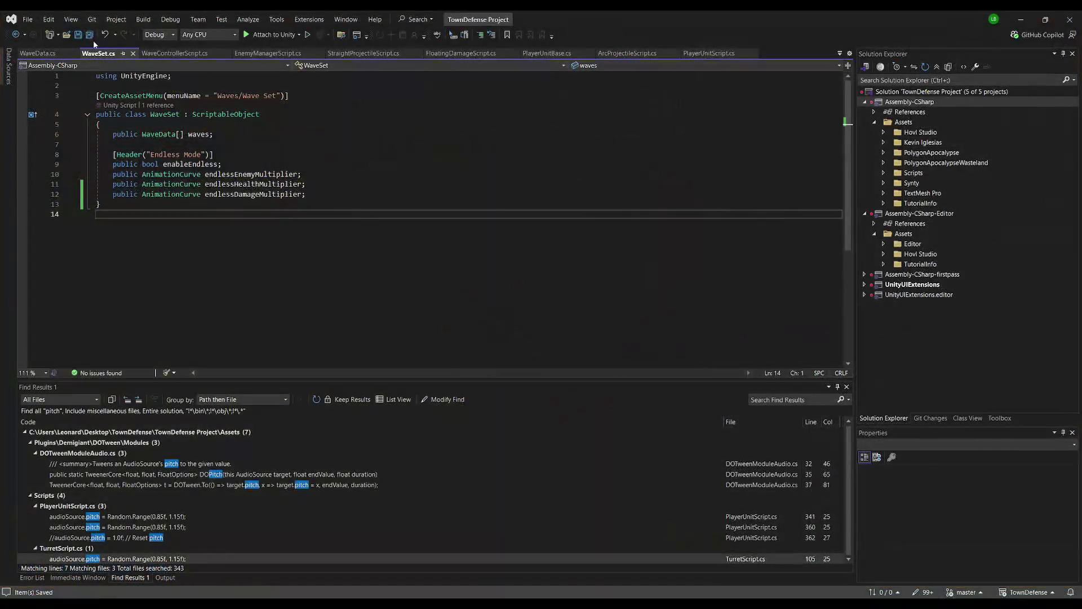
{"action": "key", "text": "alt+Tab"}
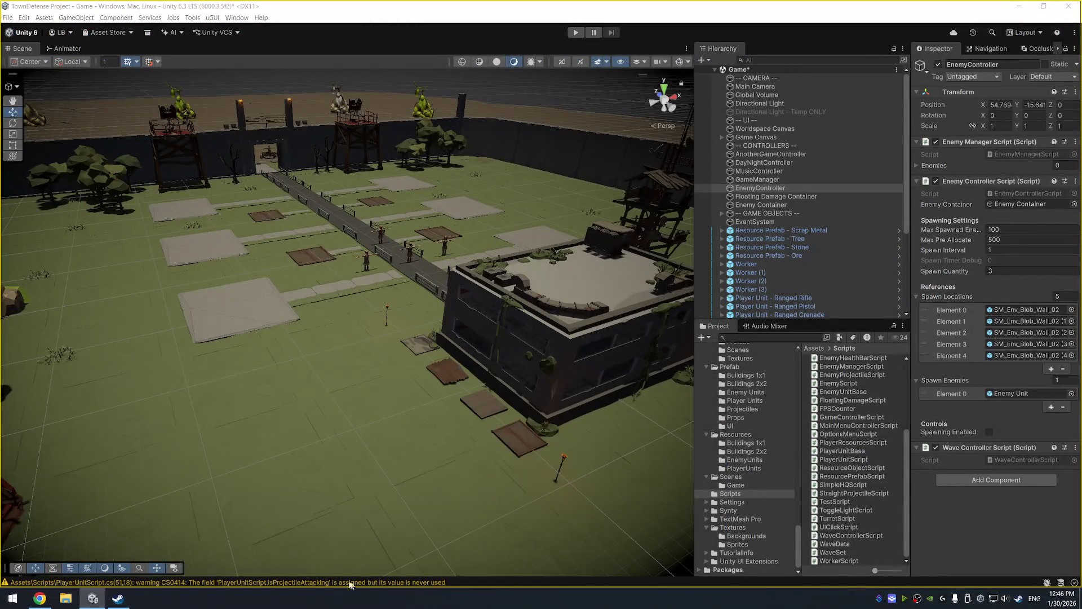
{"action": "key", "text": "ctrl+p"}
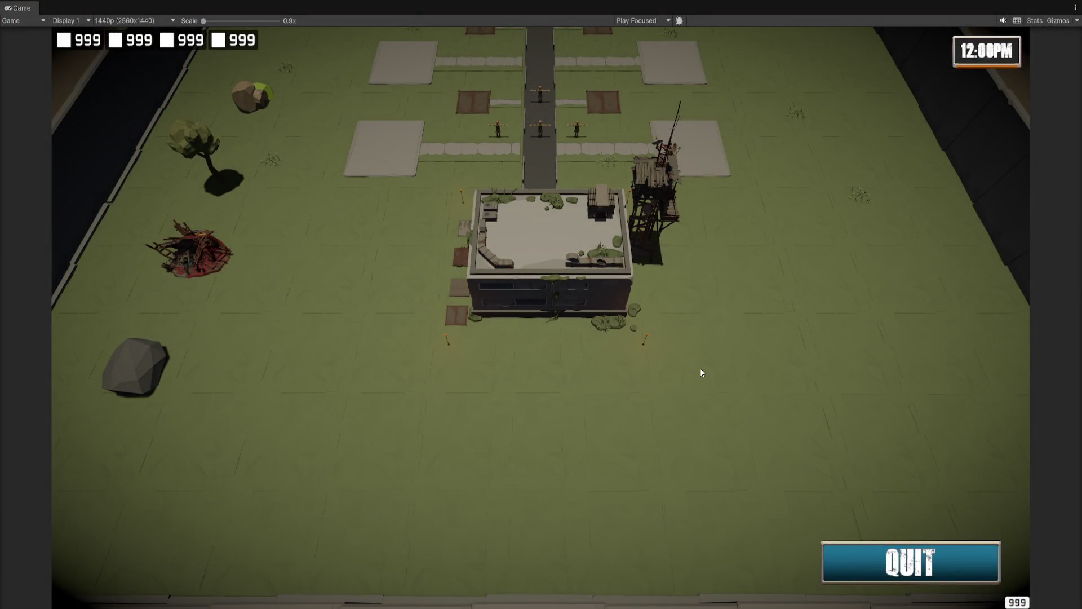
{"action": "key", "text": "ctrl+p"}
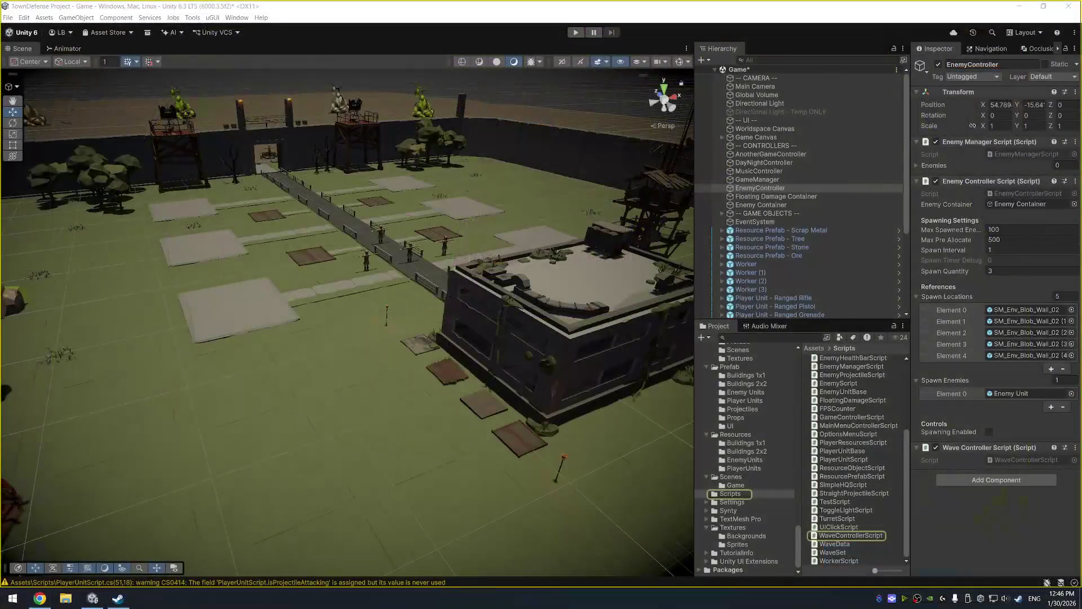
{"action": "key", "text": "alt+Tab"}
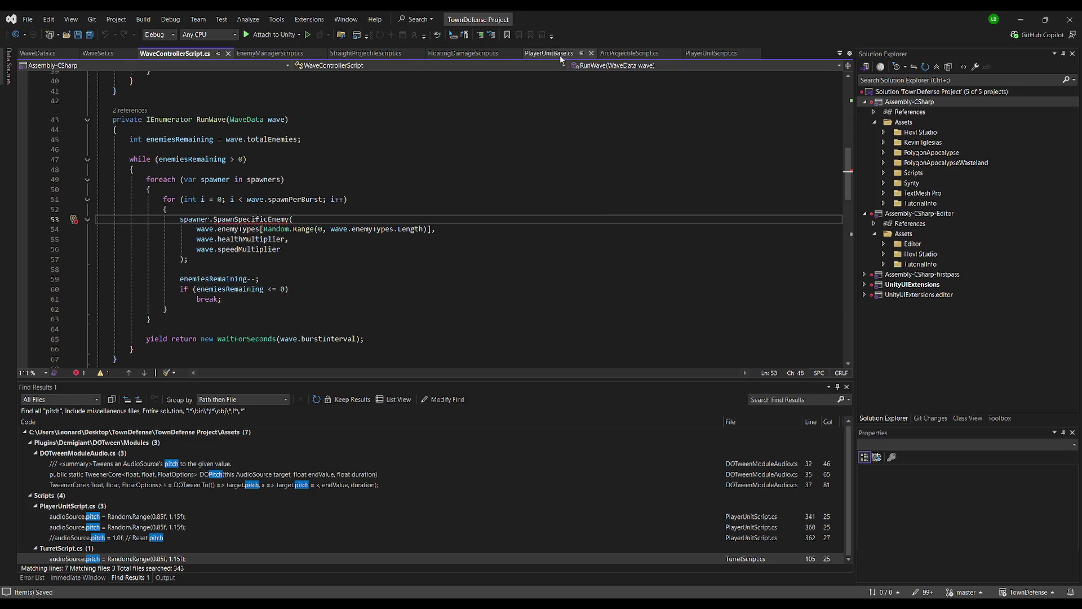
{"action": "key", "text": "alt+Tab"}
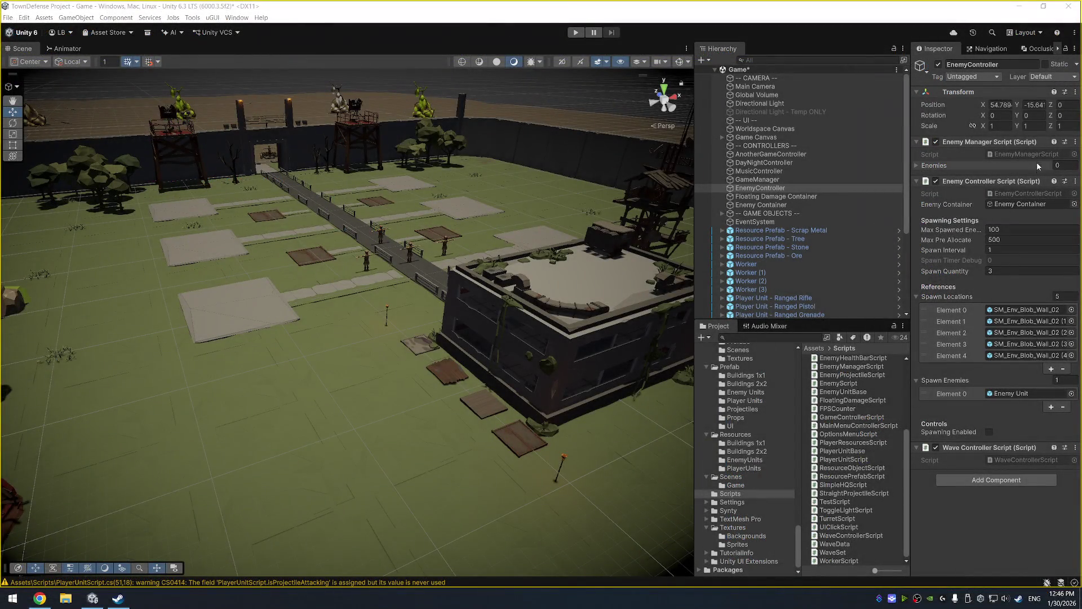
Paste the SpawnSpecificEnemy method after SpawnEnemy in EnemyControllerScript and select from it to the file end.
{"action": "double_click", "coordinate": [1028, 196]}
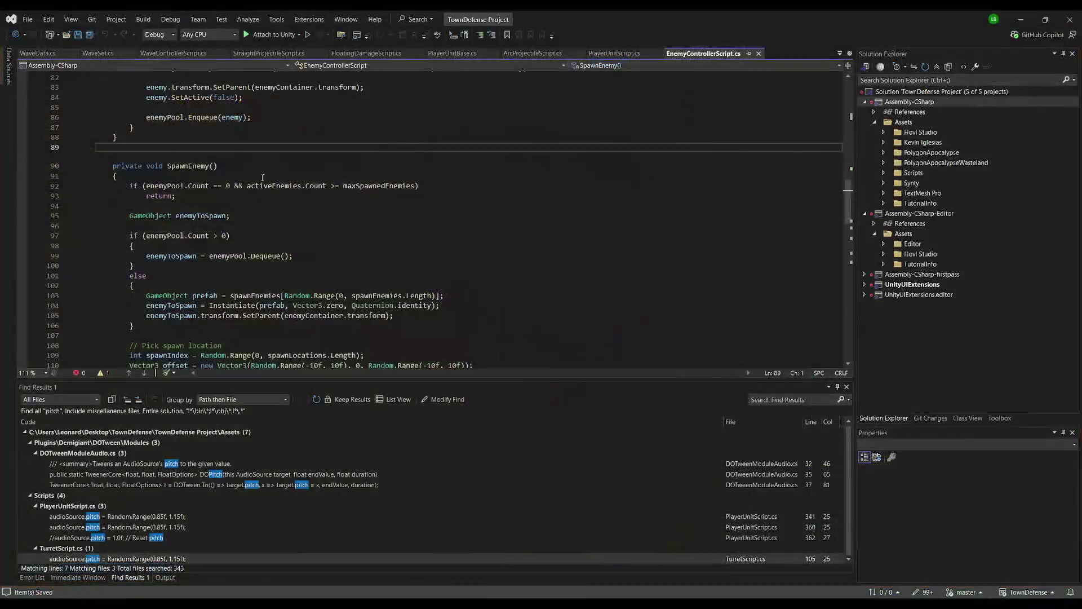
{"action": "left_click", "coordinate": [208, 255]}
{"action": "key", "text": "ctrl+v"}
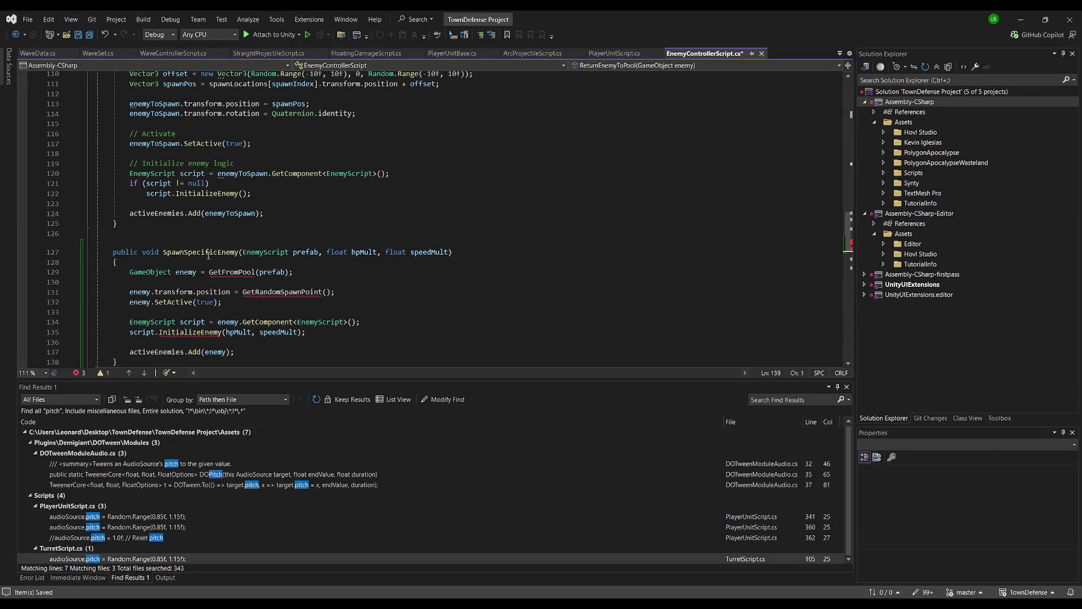
{"action": "scroll", "coordinate": [330, 259], "scroll_direction": "down", "scroll_amount": 3}
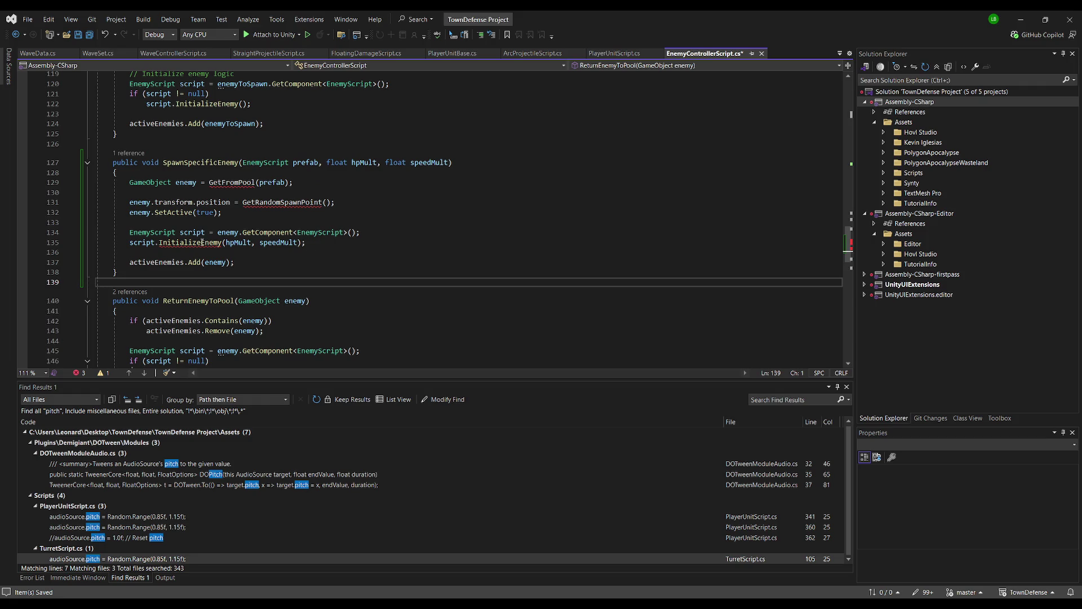
{"action": "left_click", "coordinate": [287, 203]}
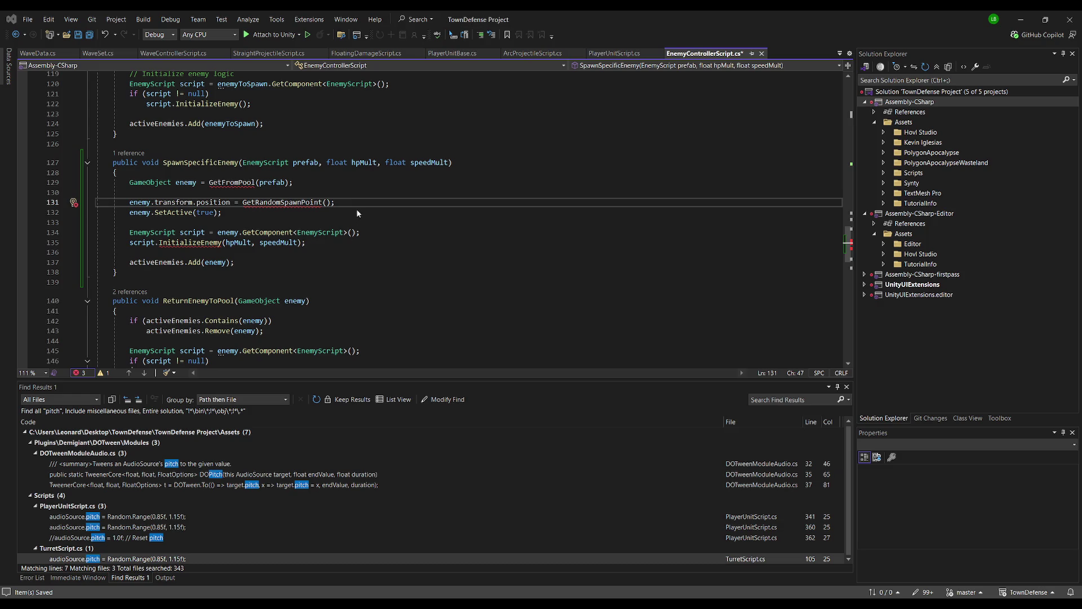
{"action": "mouse_move", "coordinate": [179, 282]}
{"action": "left_mouse_down"}
{"action": "mouse_move", "coordinate": [141, 162]}
{"action": "mouse_move", "coordinate": [102, 149]}
{"action": "left_mouse_up"}
{"action": "key", "text": "ctrl+shift+End"}
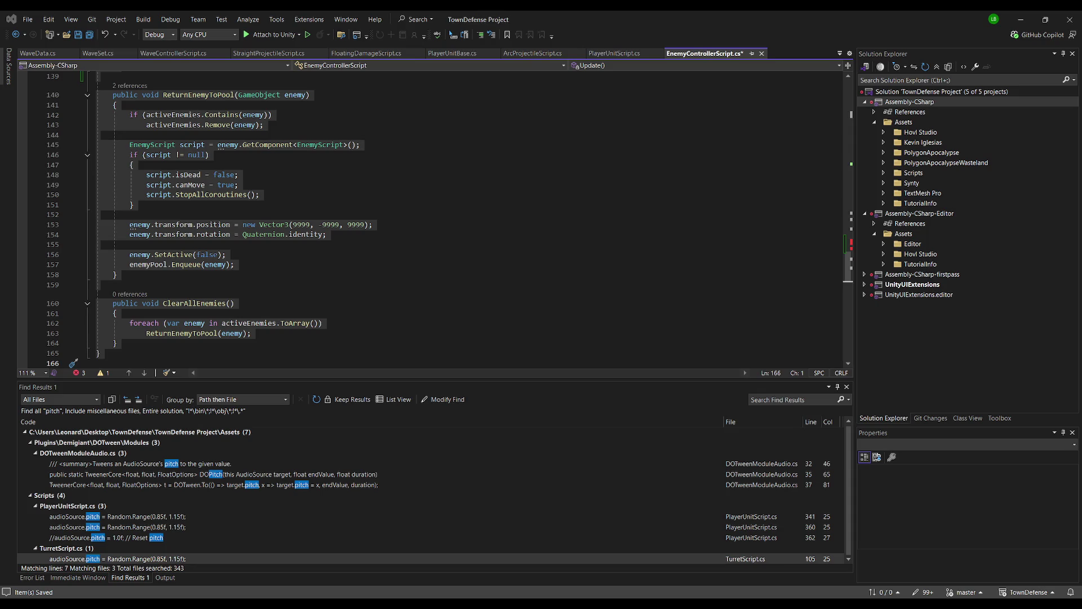
Clear the selection and scroll through EnemyControllerScript to locate SpawnSpecificEnemy.
{"action": "left_click", "coordinate": [287, 214]}
{"action": "scroll", "coordinate": [287, 264], "scroll_direction": "up", "scroll_amount": 12}
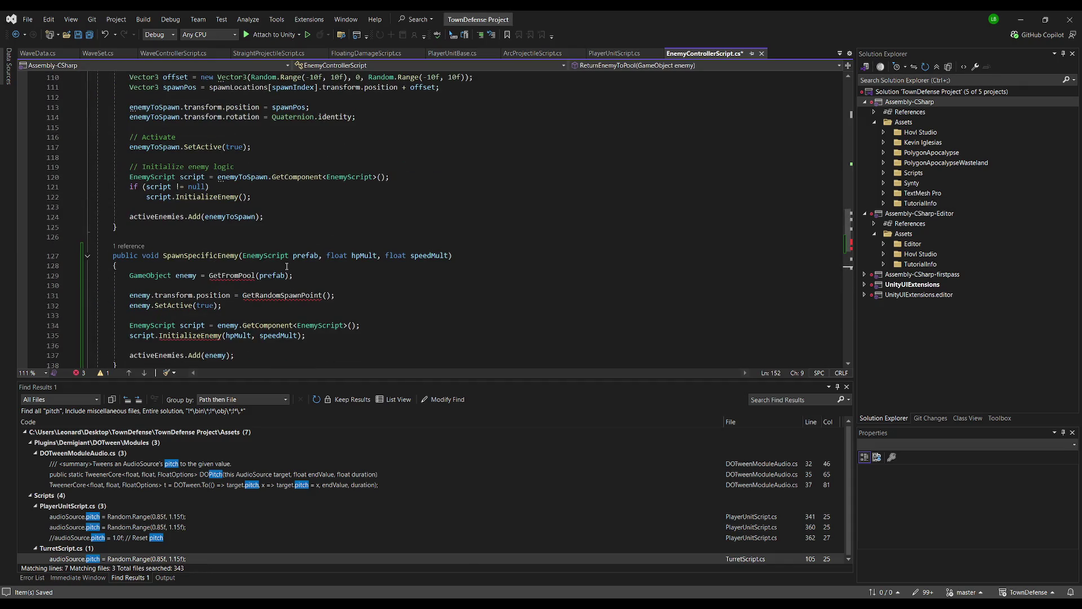
{"action": "scroll", "coordinate": [284, 267], "scroll_direction": "up", "scroll_amount": 3}
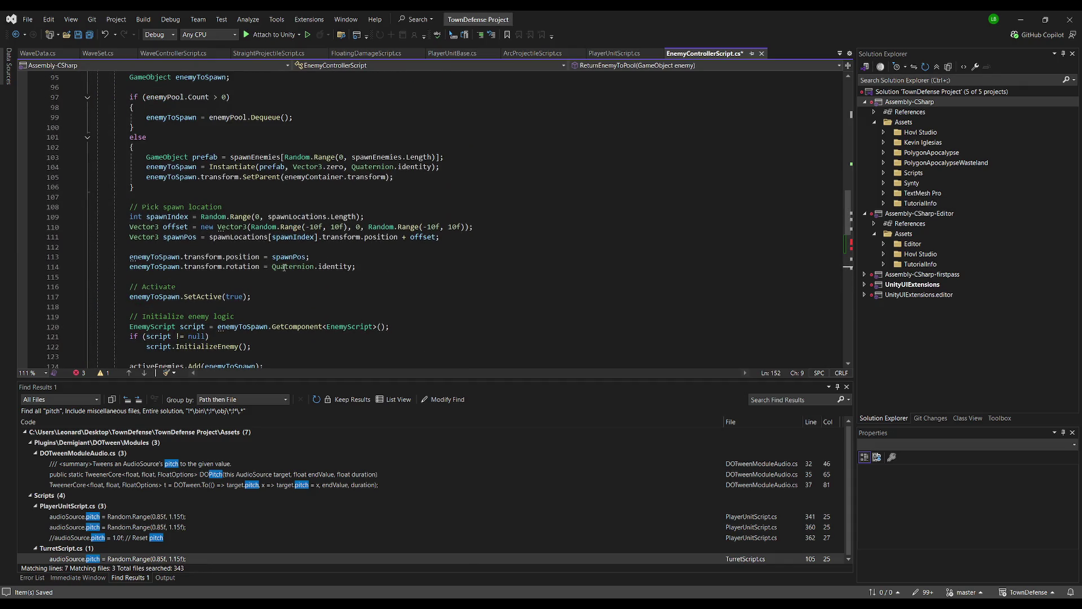
{"action": "scroll", "coordinate": [285, 268], "scroll_direction": "up", "scroll_amount": 3}
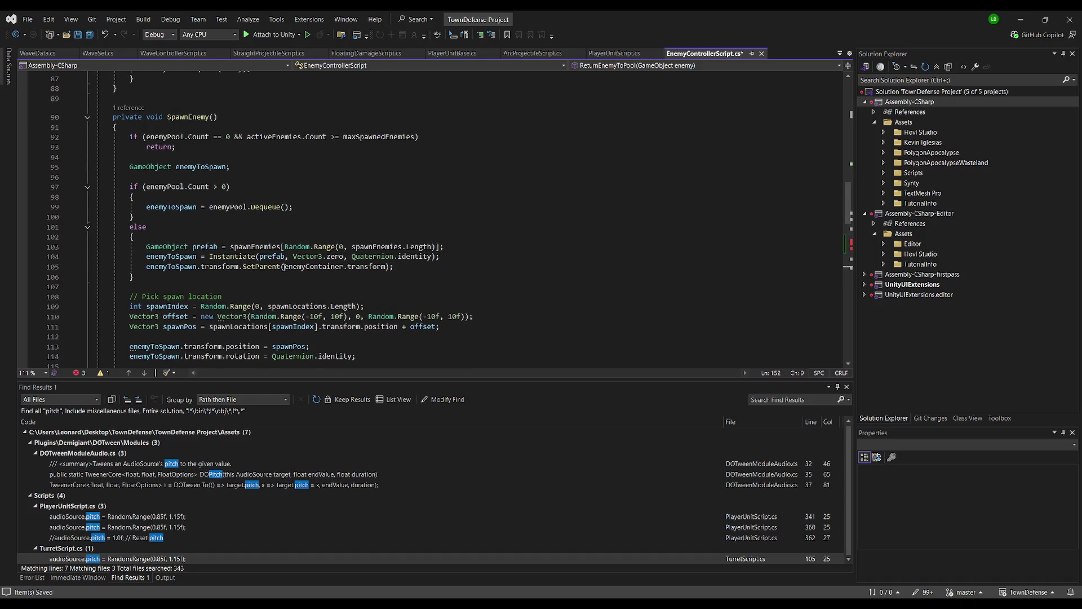
{"action": "scroll", "coordinate": [284, 267], "scroll_direction": "up", "scroll_amount": 6}
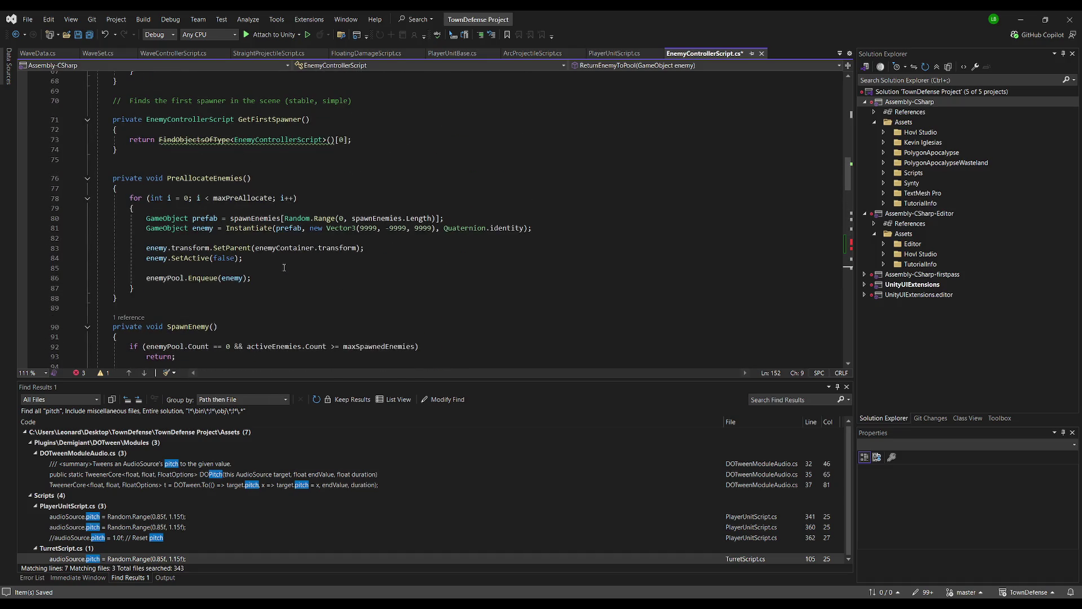
{"action": "scroll", "coordinate": [284, 268], "scroll_direction": "up", "scroll_amount": 9}
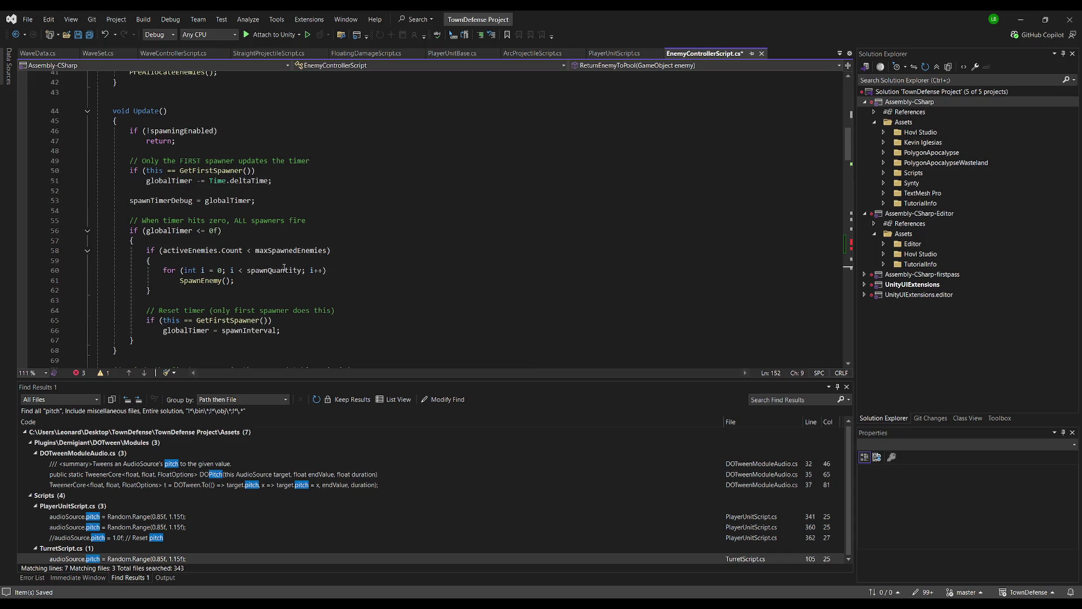
{"action": "scroll", "coordinate": [284, 267], "scroll_direction": "up", "scroll_amount": 12}
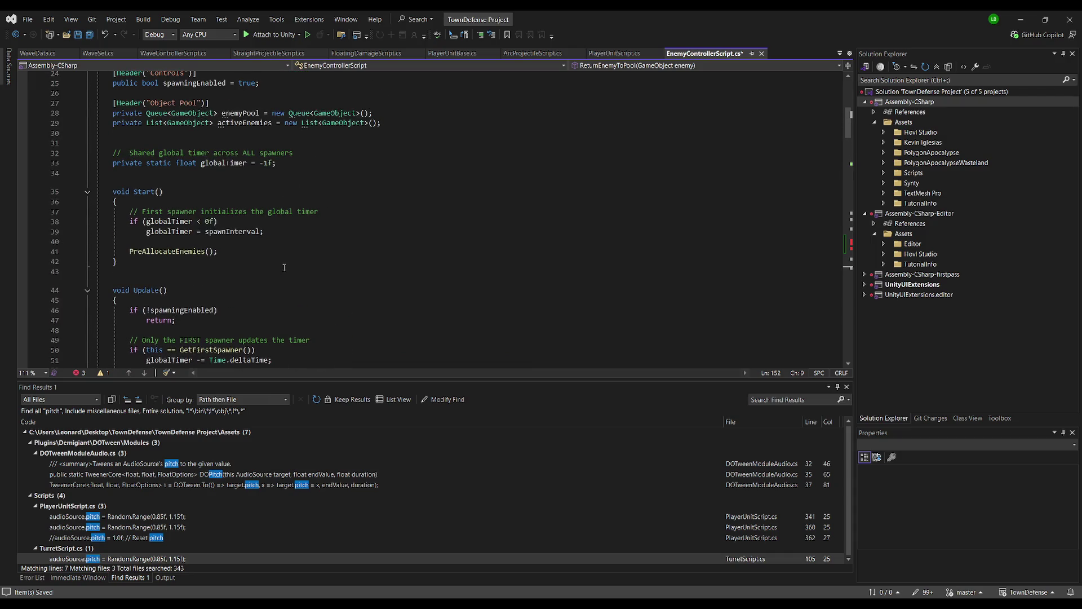
{"action": "scroll", "coordinate": [355, 257], "scroll_direction": "down", "scroll_amount": 11}
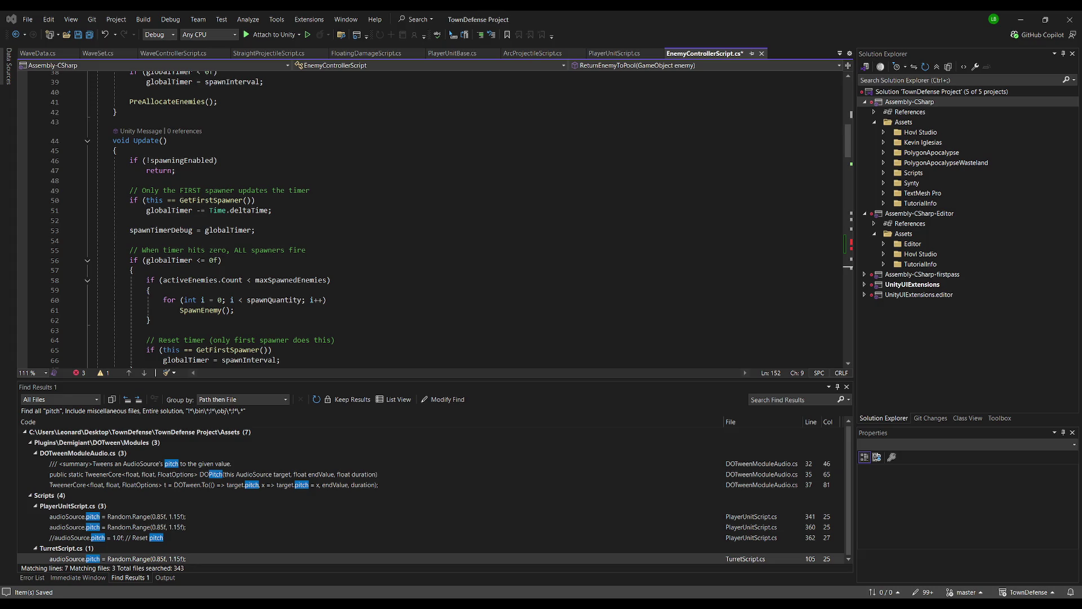
{"action": "left_click", "coordinate": [361, 181]}
{"action": "scroll", "coordinate": [362, 200], "scroll_direction": "down", "scroll_amount": 9}
{"action": "scroll", "coordinate": [345, 199], "scroll_direction": "down", "scroll_amount": 12}
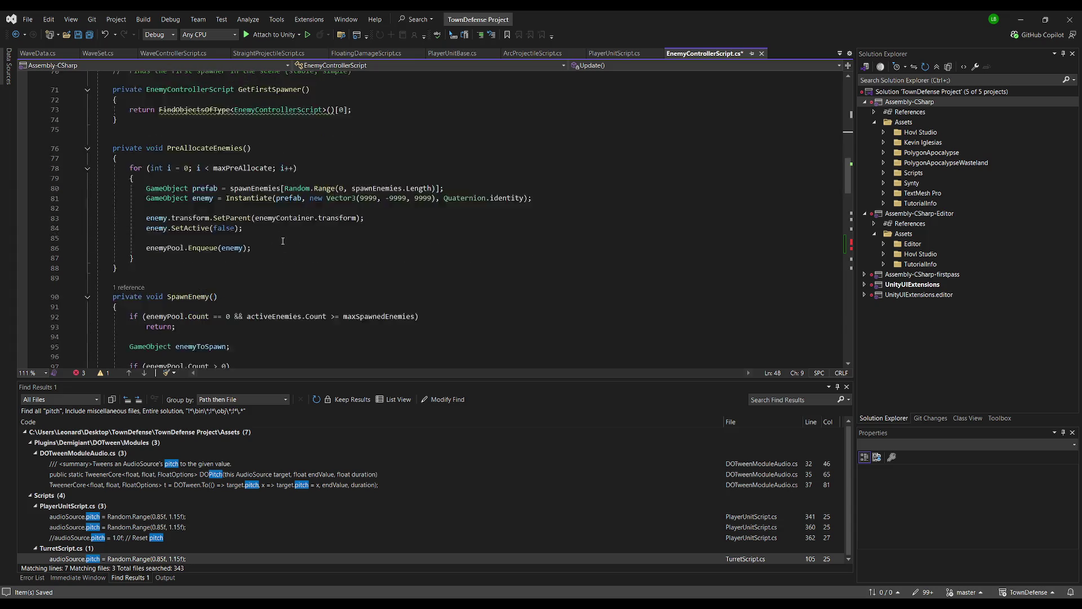
{"action": "scroll", "coordinate": [280, 246], "scroll_direction": "down", "scroll_amount": 6}
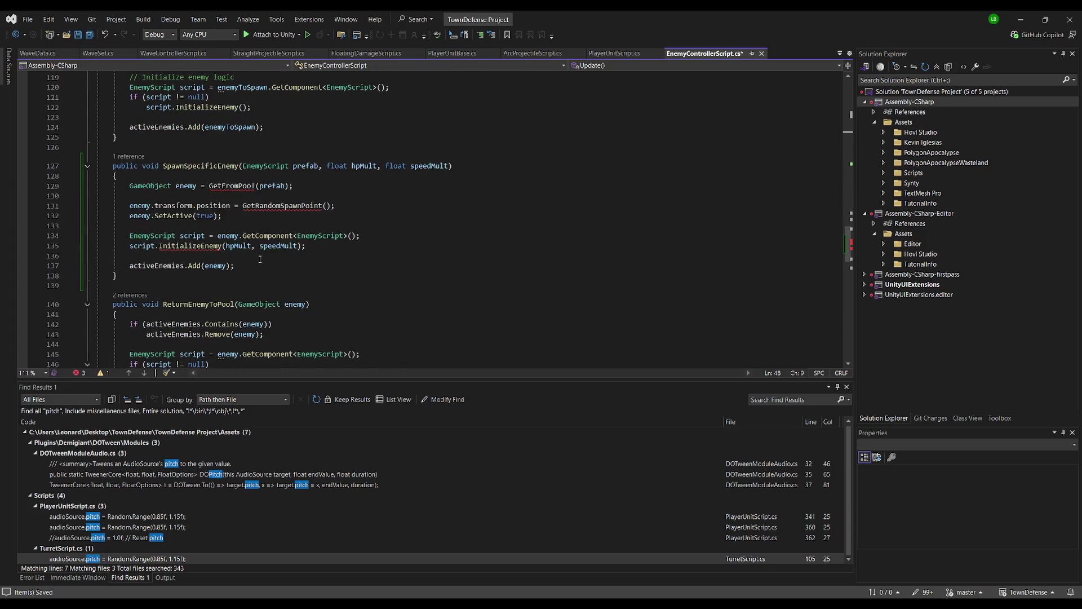
Replace SpawnSpecificEnemy with the longer version and jump to InitializeEnemy's definition in EnemyScript.cs.
{"action": "left_click_drag", "start_coordinate": [137, 278], "coordinate": [59, 165]}
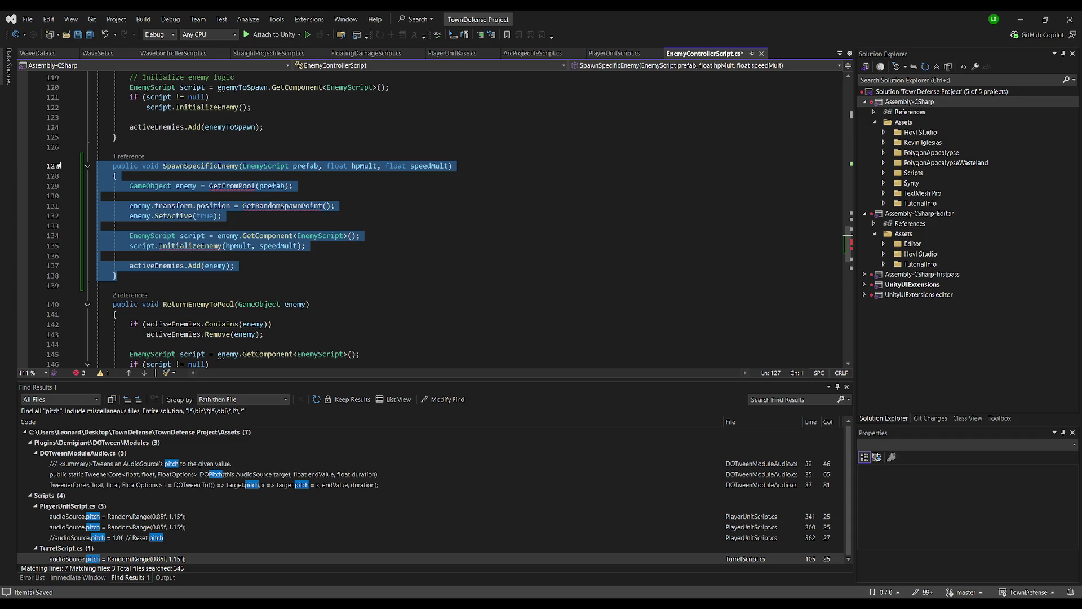
{"action": "key", "text": "ctrl+v"}
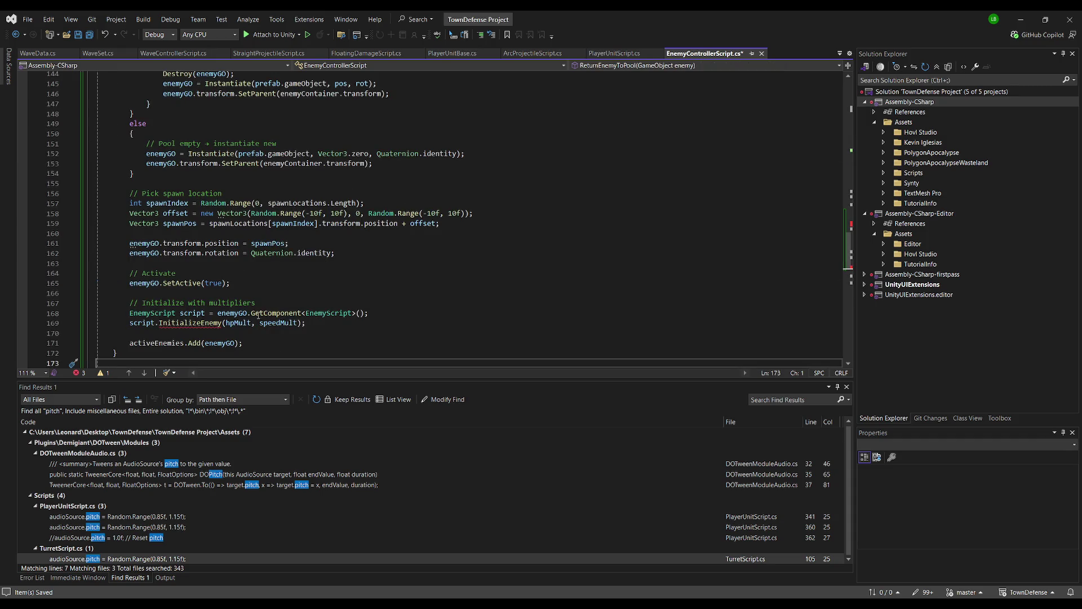
{"action": "left_click", "coordinate": [187, 323]}
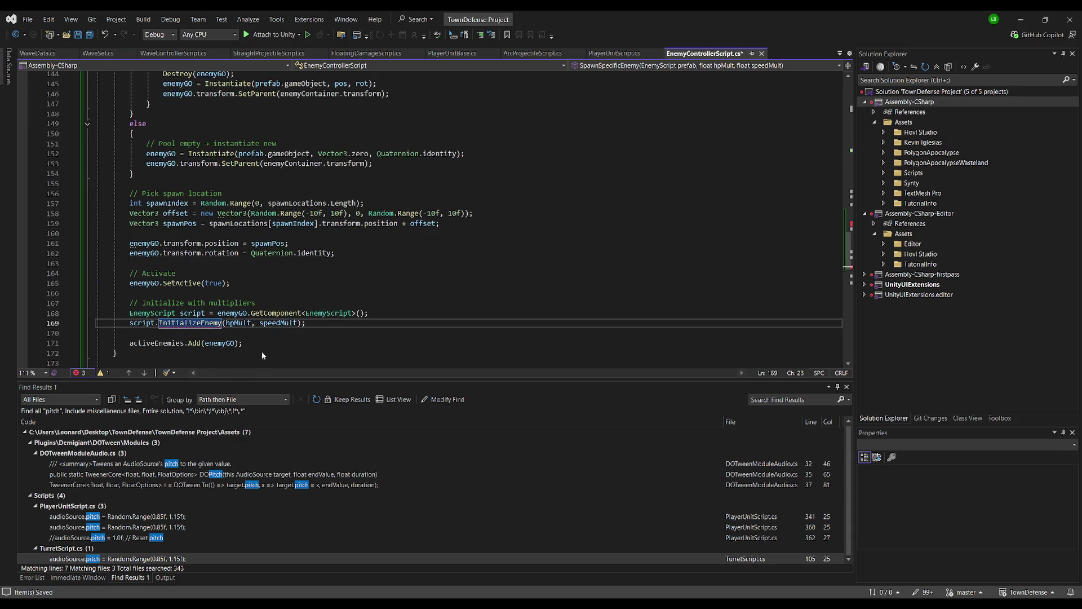
{"action": "key", "text": "F12"}
{"action": "left_click", "coordinate": [304, 192]}
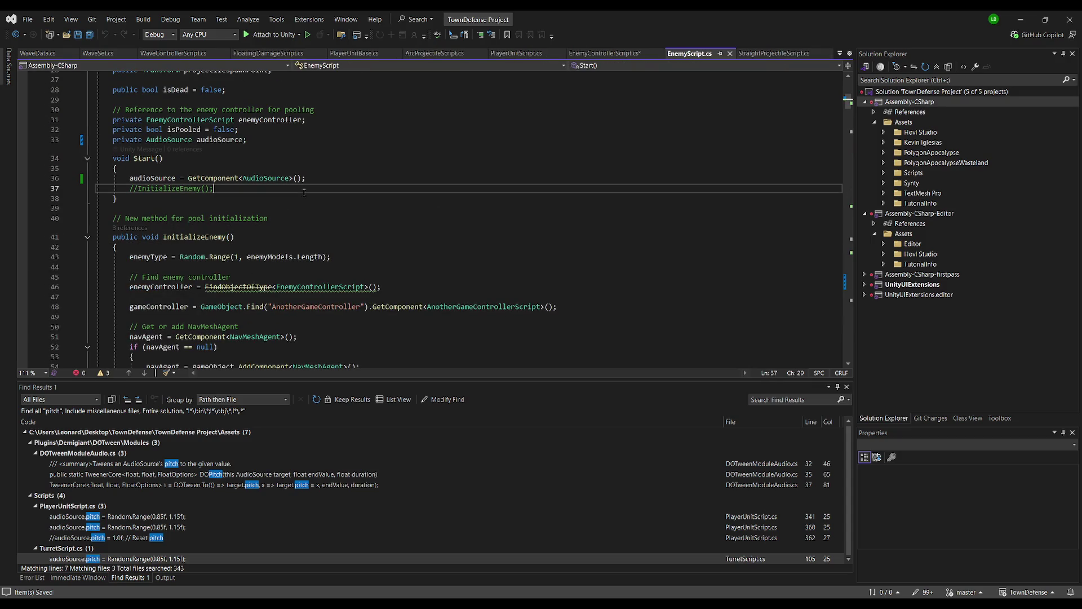
Go back to the InitializeEnemy call, jump into EnemyScript.cs, and select all its code.
{"action": "key", "text": "ctrl+minus"}
{"action": "left_click", "coordinate": [296, 292]}
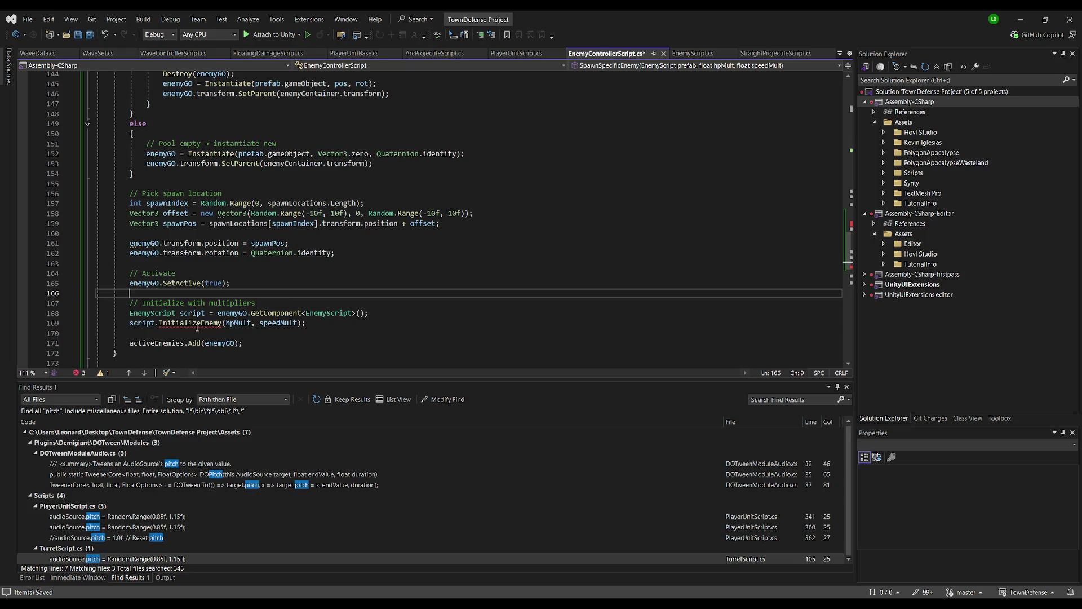
{"action": "left_click", "coordinate": [197, 324]}
{"action": "key", "text": "F12"}
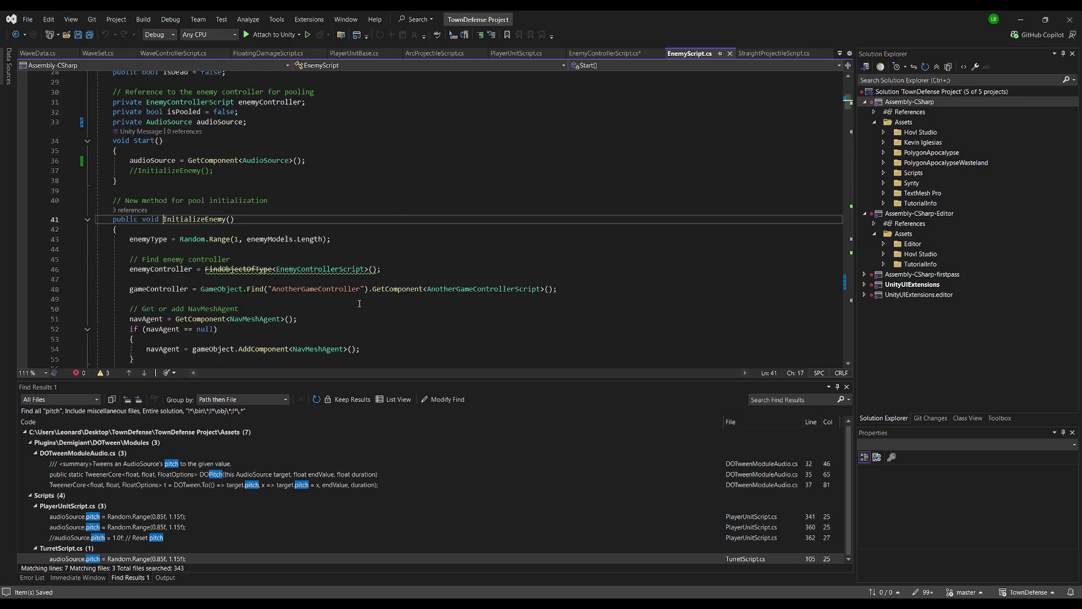
{"action": "key", "text": "ctrl+a"}
{"action": "key", "text": "alt"}
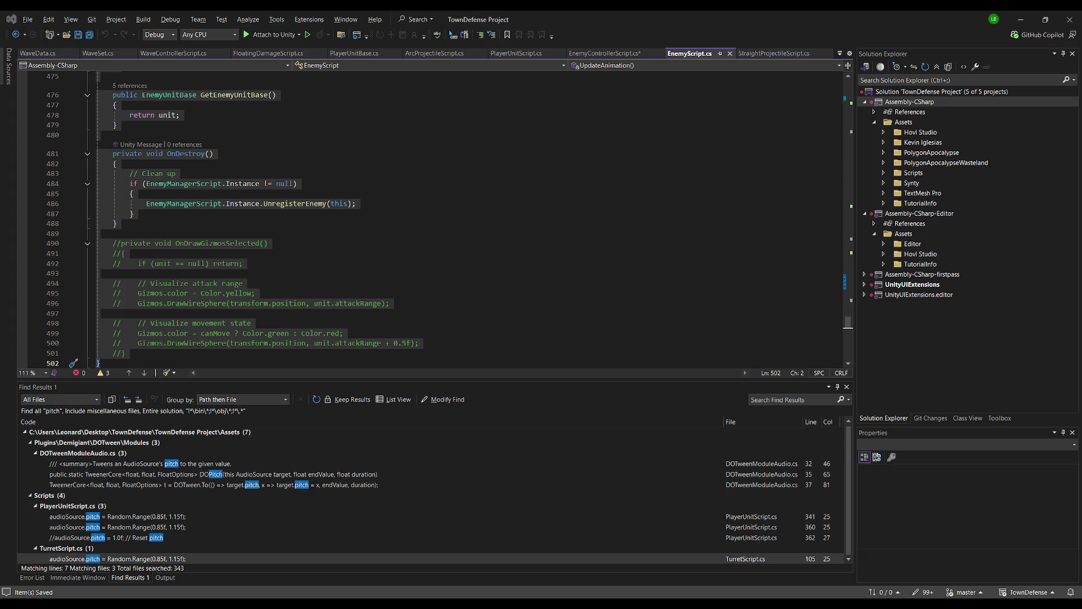
{"action": "left_click", "coordinate": [647, 16]}
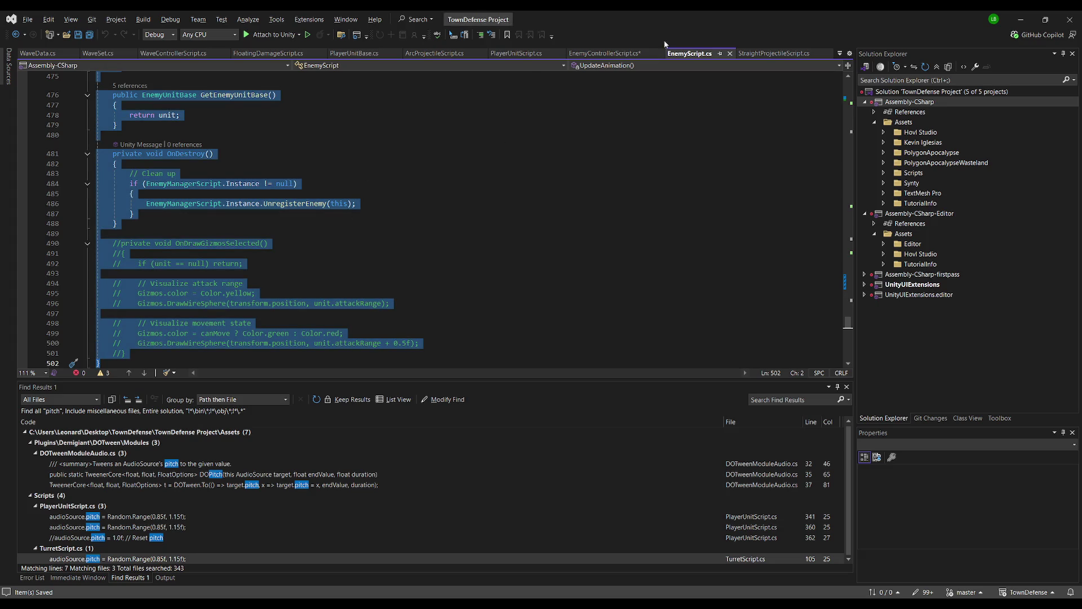
Search for 'initial' and select the whole old InitializeEnemy method in EnemyScript.cs.
{"action": "scroll", "coordinate": [298, 199], "scroll_direction": "up", "scroll_amount": 1}
{"action": "left_click", "coordinate": [298, 199]}
{"action": "scroll", "coordinate": [297, 199], "scroll_direction": "up", "scroll_amount": 7}
{"action": "scroll", "coordinate": [297, 199], "scroll_direction": "up", "scroll_amount": 20}
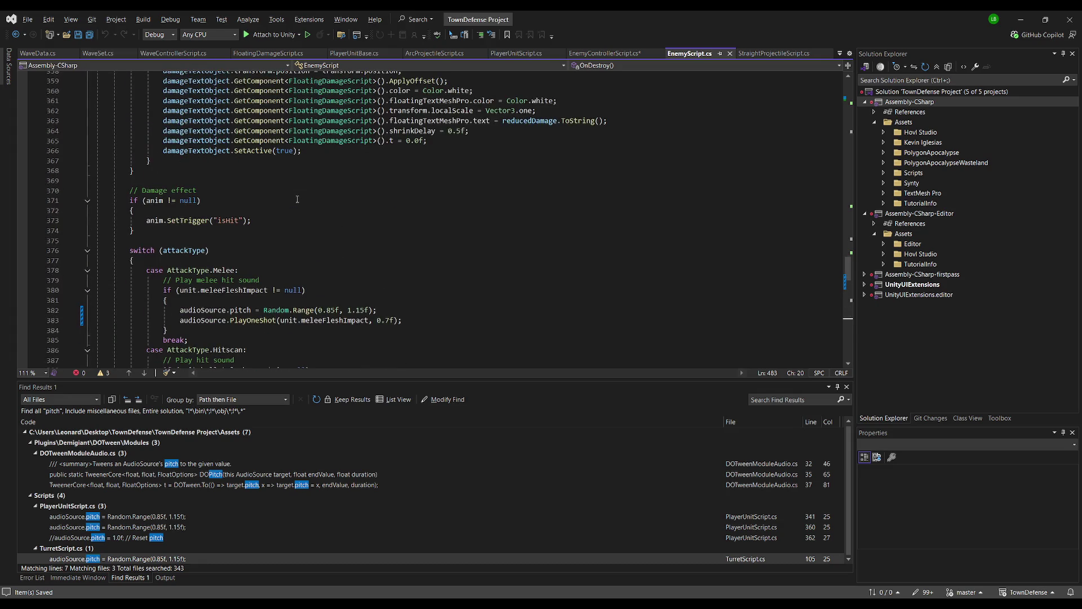
{"action": "scroll", "coordinate": [297, 199], "scroll_direction": "up", "scroll_amount": 20}
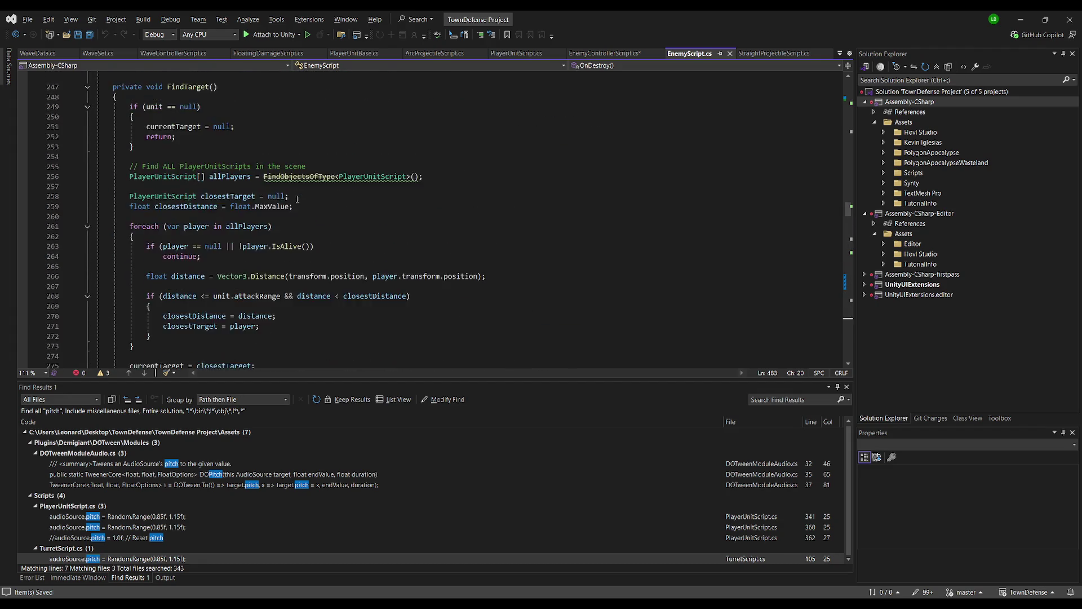
{"action": "key", "text": "ctrl+f"}
{"action": "type", "text": "initial"}
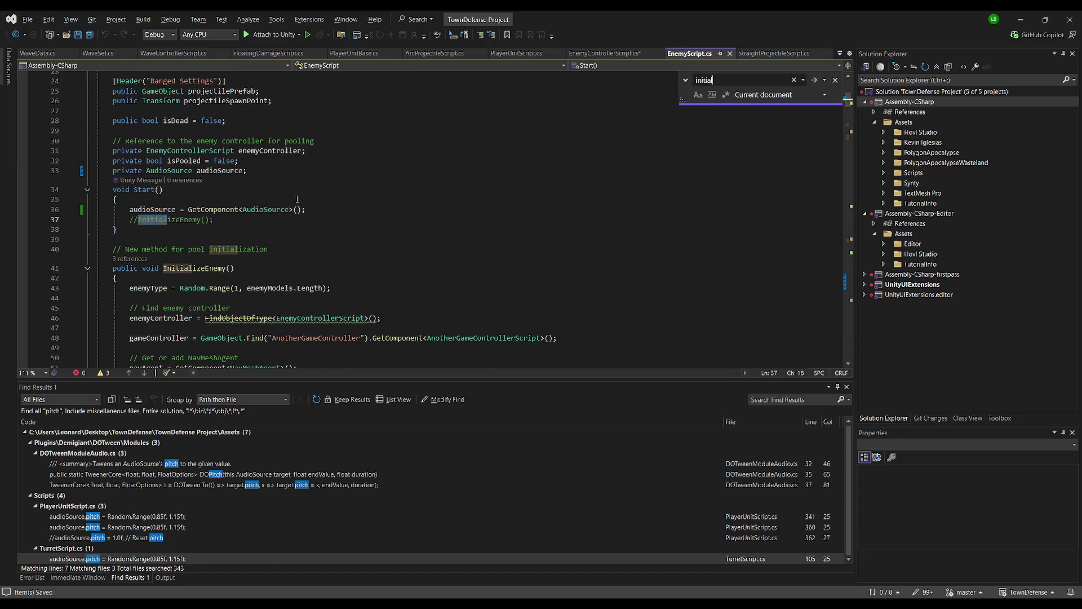
{"action": "left_click", "coordinate": [297, 239]}
{"action": "scroll", "coordinate": [287, 248], "scroll_direction": "down", "scroll_amount": 5}
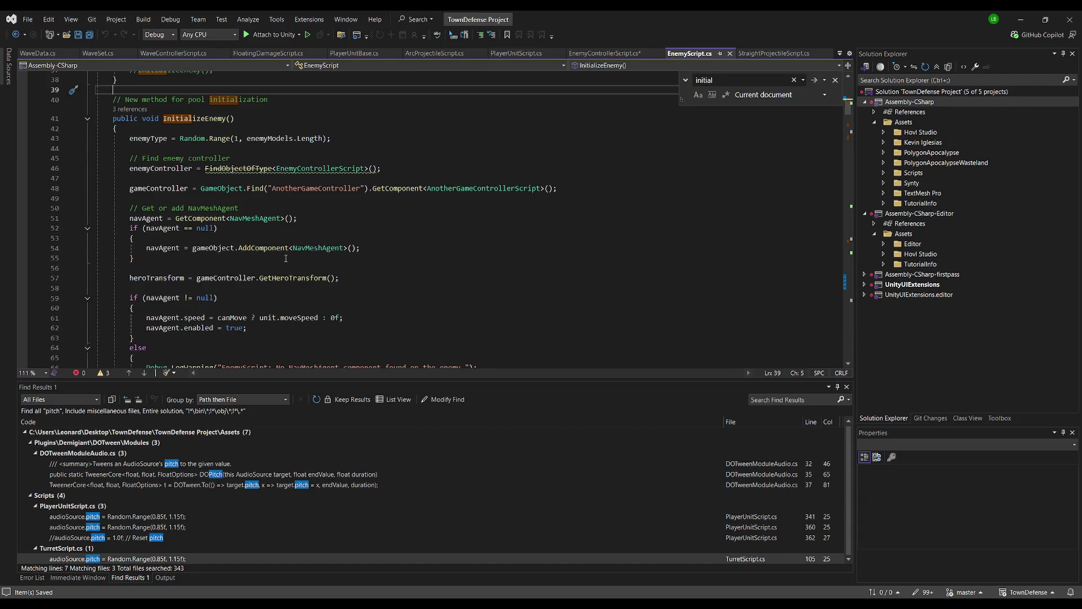
{"action": "scroll", "coordinate": [286, 258], "scroll_direction": "down", "scroll_amount": 19}
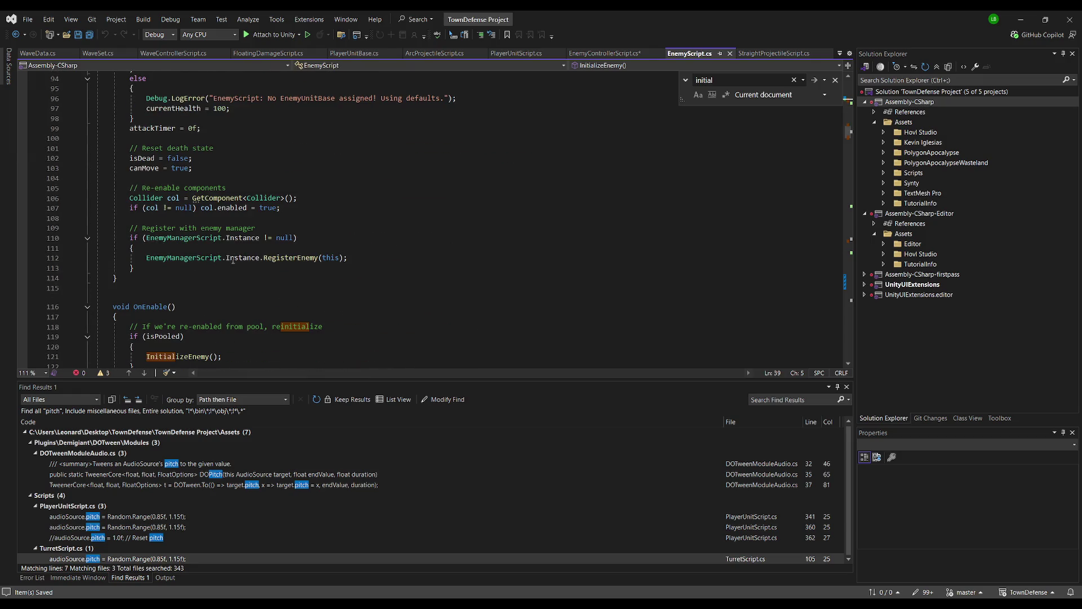
{"action": "left_click", "coordinate": [150, 276]}
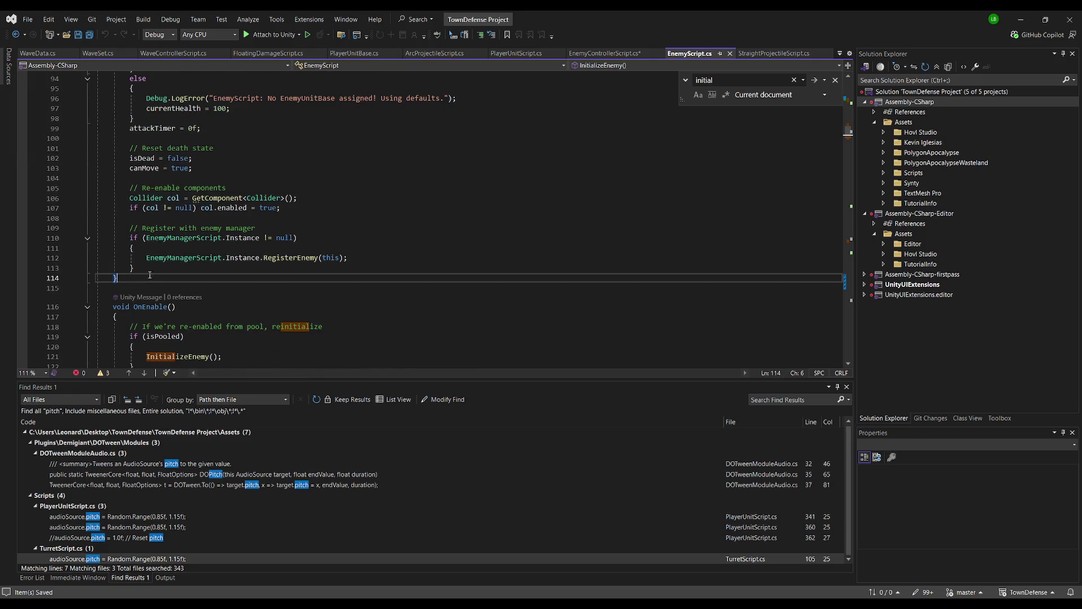
{"action": "scroll", "coordinate": [266, 204], "scroll_direction": "up", "scroll_amount": 20}
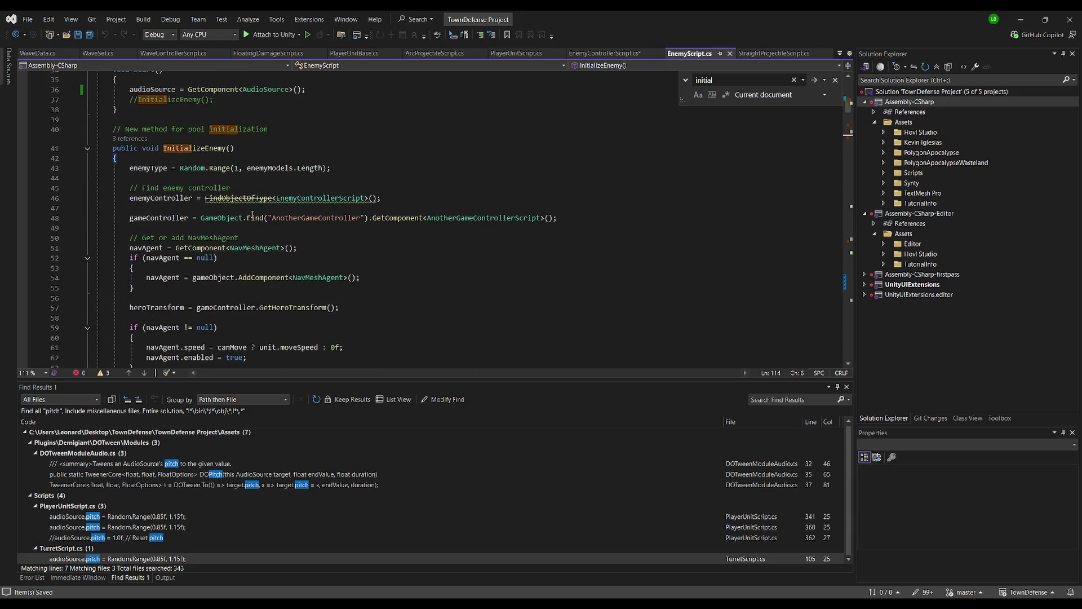
{"action": "left_click", "coordinate": [113, 129], "text": "shift"}
Paste the new InitializeEnemy taking forcedType, hpMult and speedMult, then save all files.
{"action": "key", "text": "ctrl+v"}
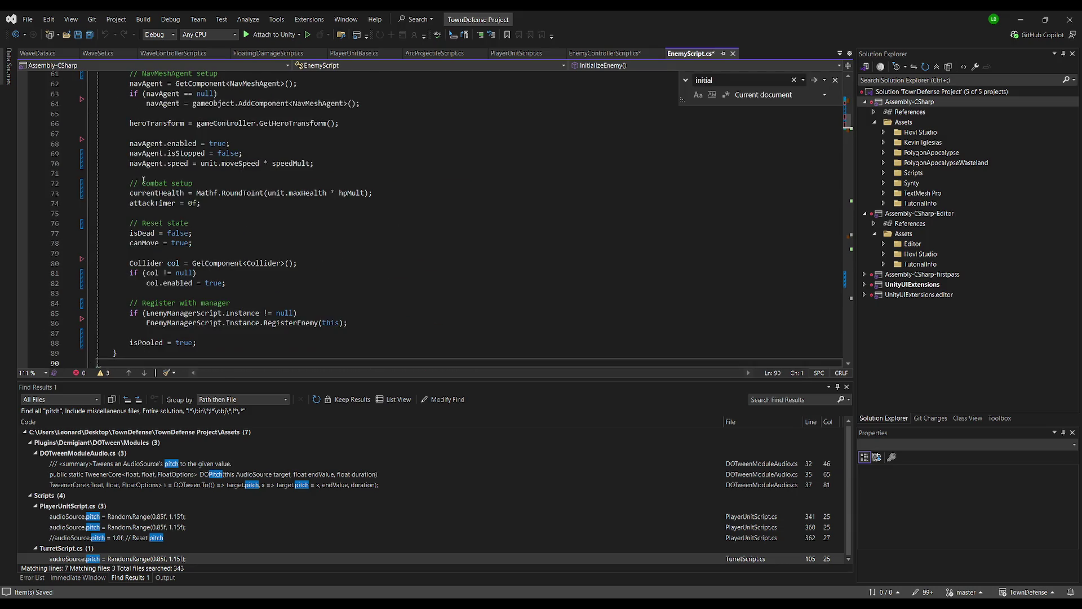
{"action": "scroll", "coordinate": [339, 254], "scroll_direction": "down", "scroll_amount": 3}
{"action": "left_click", "coordinate": [365, 186]}
{"action": "key", "text": "ctrl+s"}
{"action": "scroll", "coordinate": [252, 262], "scroll_direction": "up", "scroll_amount": 4}
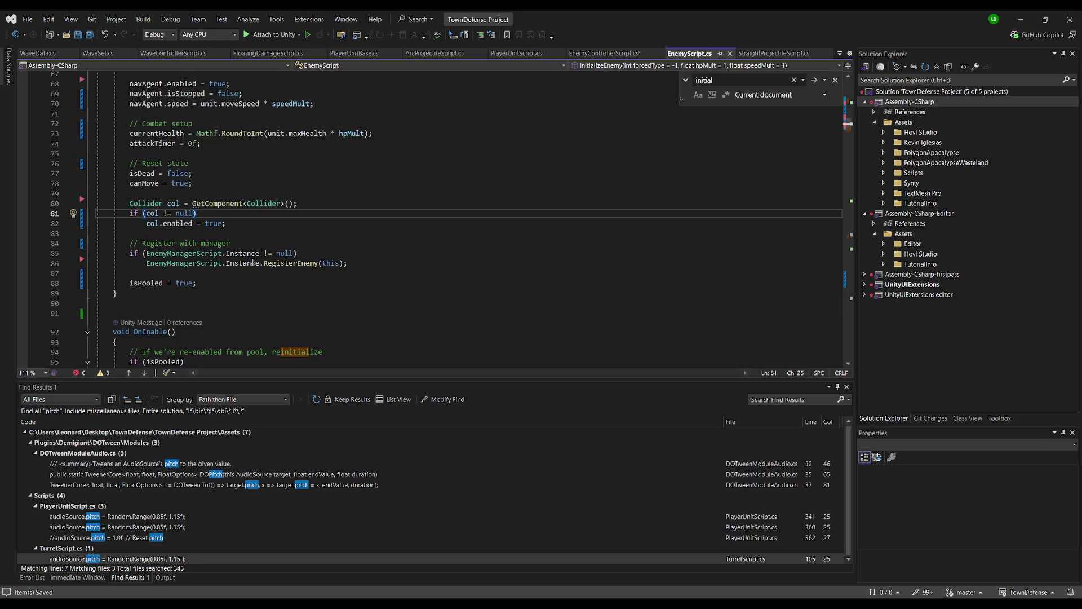
{"action": "scroll", "coordinate": [252, 262], "scroll_direction": "up", "scroll_amount": 1}
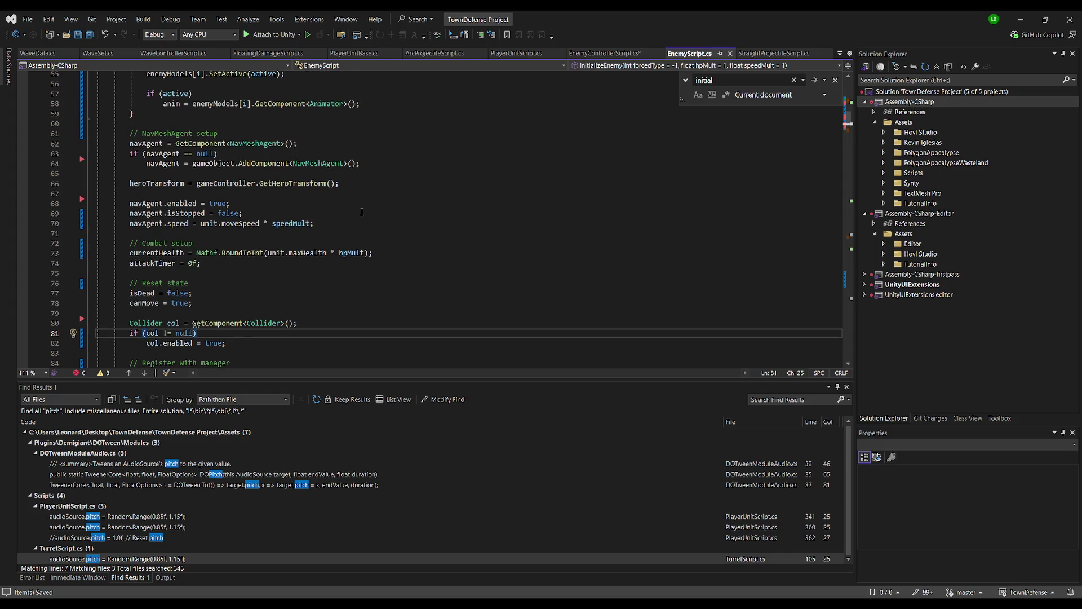
{"action": "left_click", "coordinate": [410, 116]}
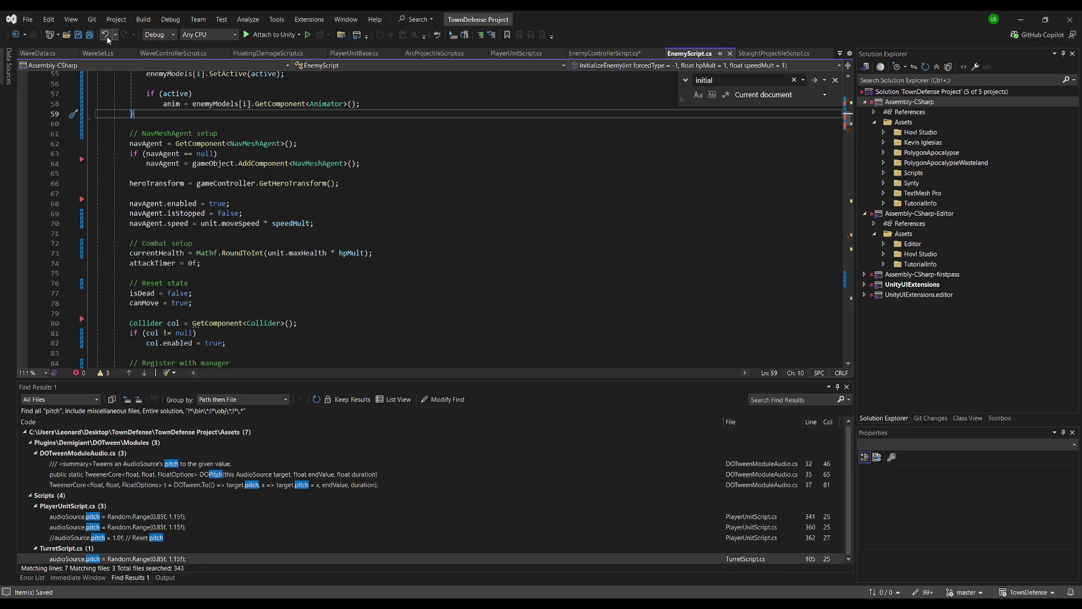
{"action": "left_click", "coordinate": [89, 34]}
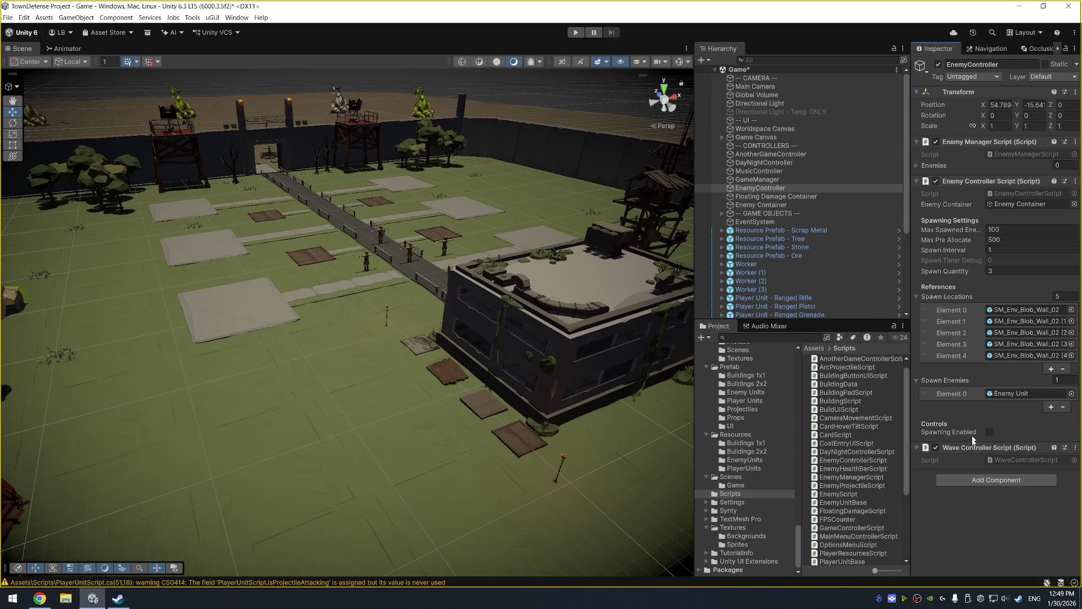
Ping WaveControllerScript from the Inspector's Script field and open it in Visual Studio.
{"action": "left_click", "coordinate": [1035, 461]}
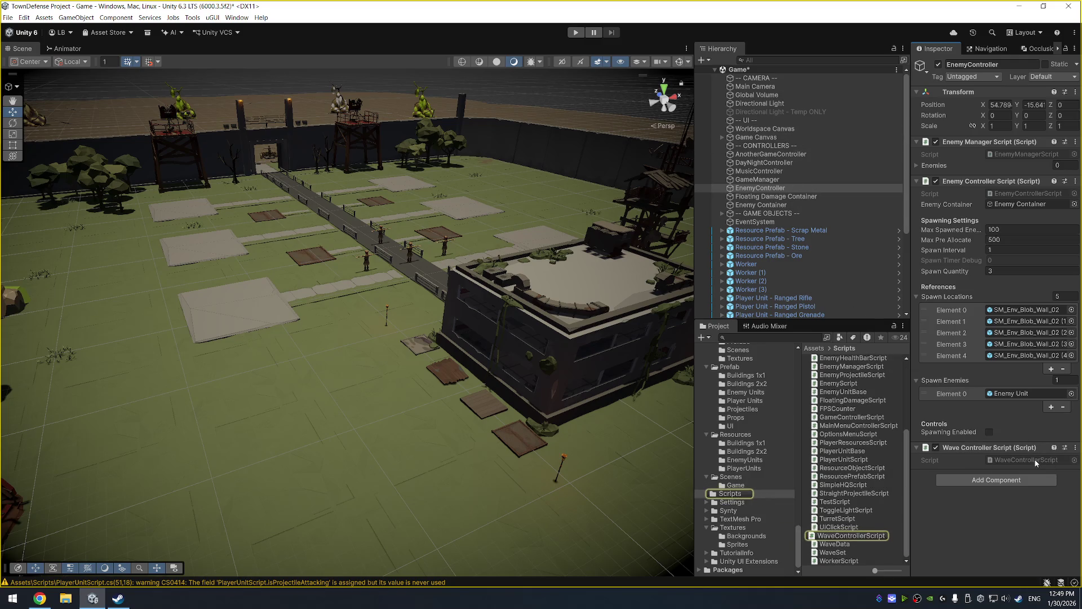
{"action": "double_click", "coordinate": [1036, 461]}
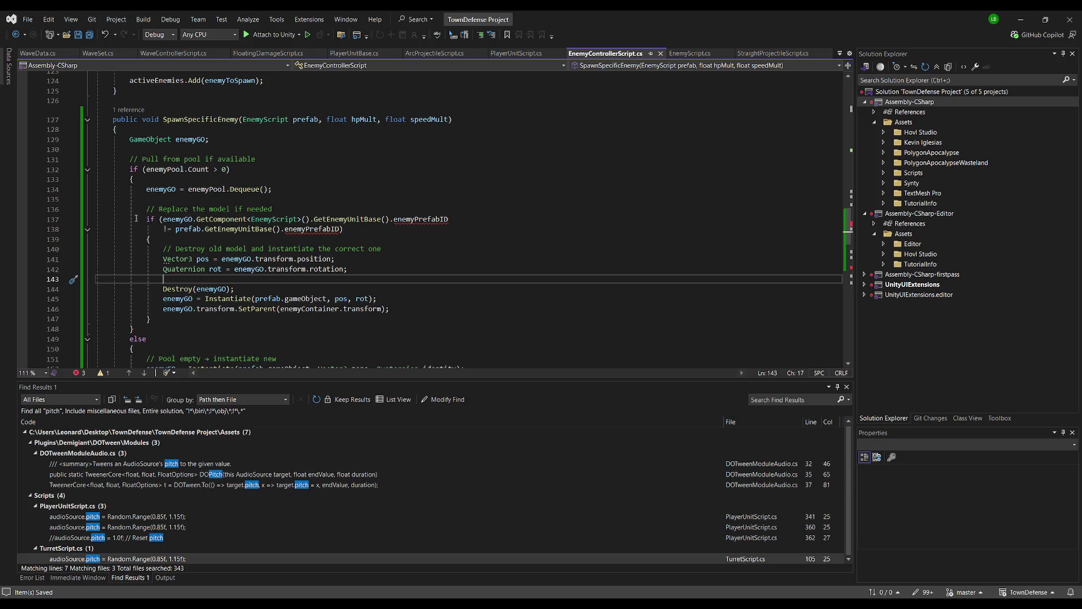
Delete the 'Replace the model if needed' block and its blank lines from SpawnSpecificEnemy, then save.
{"action": "mouse_move", "coordinate": [137, 210]}
{"action": "left_mouse_down"}
{"action": "mouse_move", "coordinate": [478, 300]}
{"action": "mouse_move", "coordinate": [507, 319]}
{"action": "left_mouse_up"}
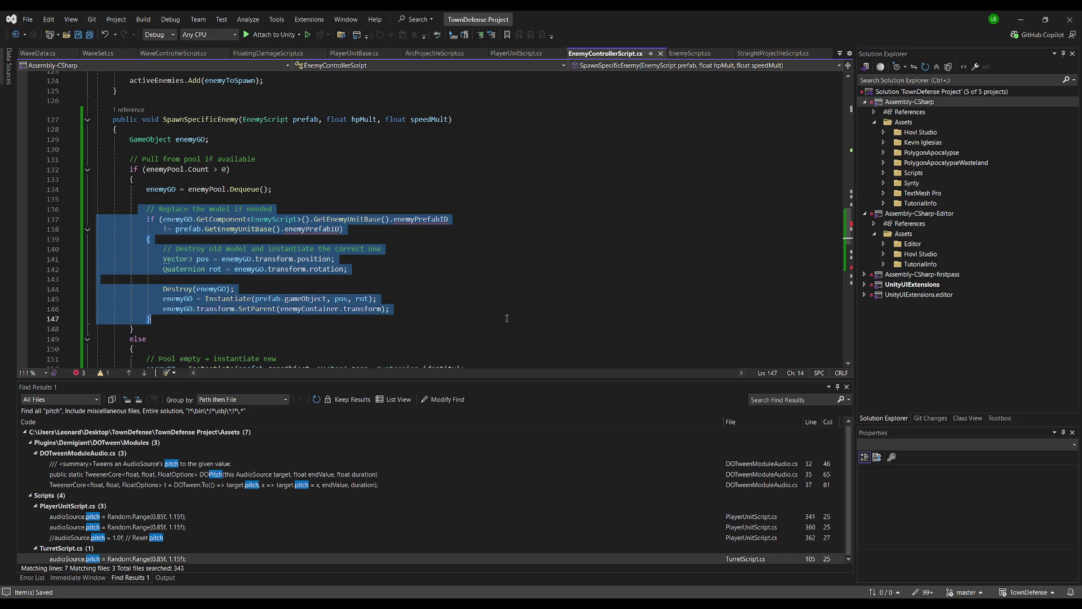
{"action": "key", "text": "Delete"}
{"action": "key", "text": "Up"}
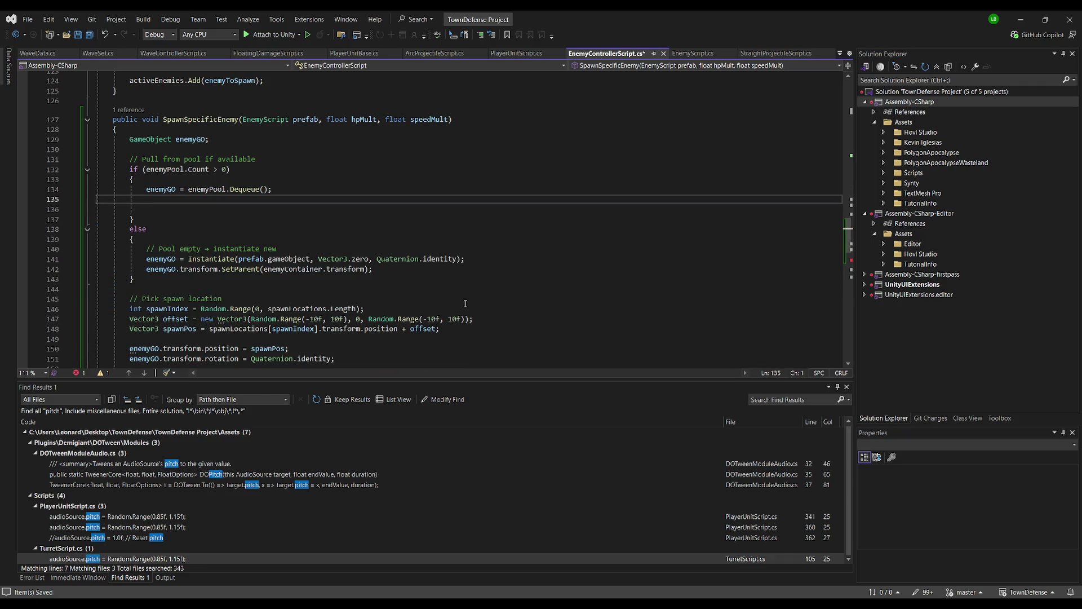
{"action": "key", "text": "ctrl+x"}
{"action": "key", "text": "ctrl+x"}
{"action": "left_click", "coordinate": [437, 239]}
{"action": "scroll", "coordinate": [437, 239], "scroll_direction": "down", "scroll_amount": 4}
{"action": "key", "text": "ctrl+s"}
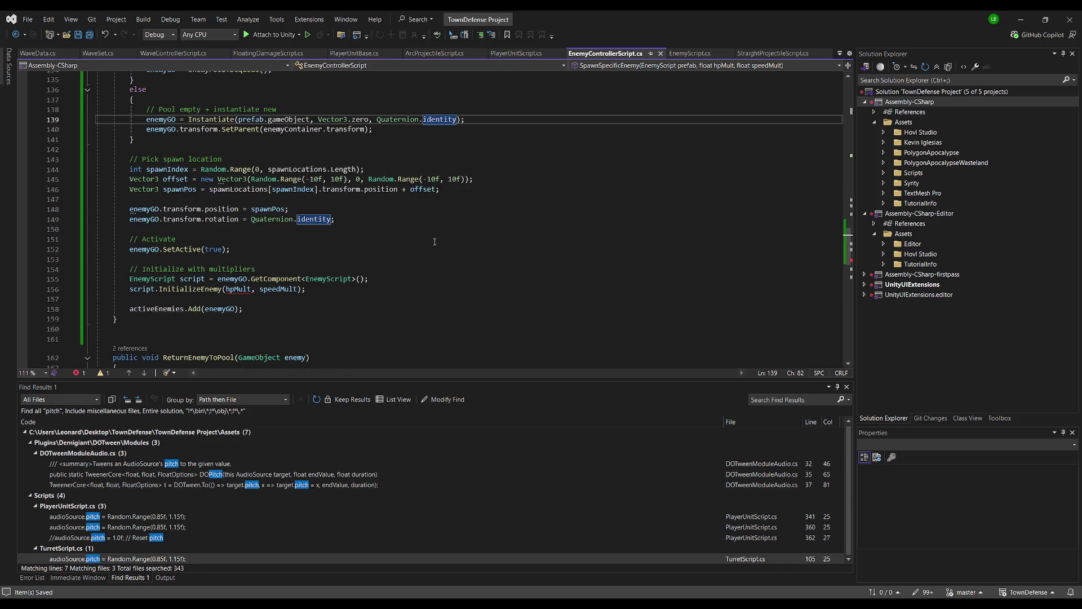
Follow the InitializeEnemy call on line 156 to its definition in EnemyScript.cs.
{"action": "left_click", "coordinate": [316, 289]}
{"action": "left_click", "coordinate": [282, 289]}
{"action": "key", "text": "F12"}
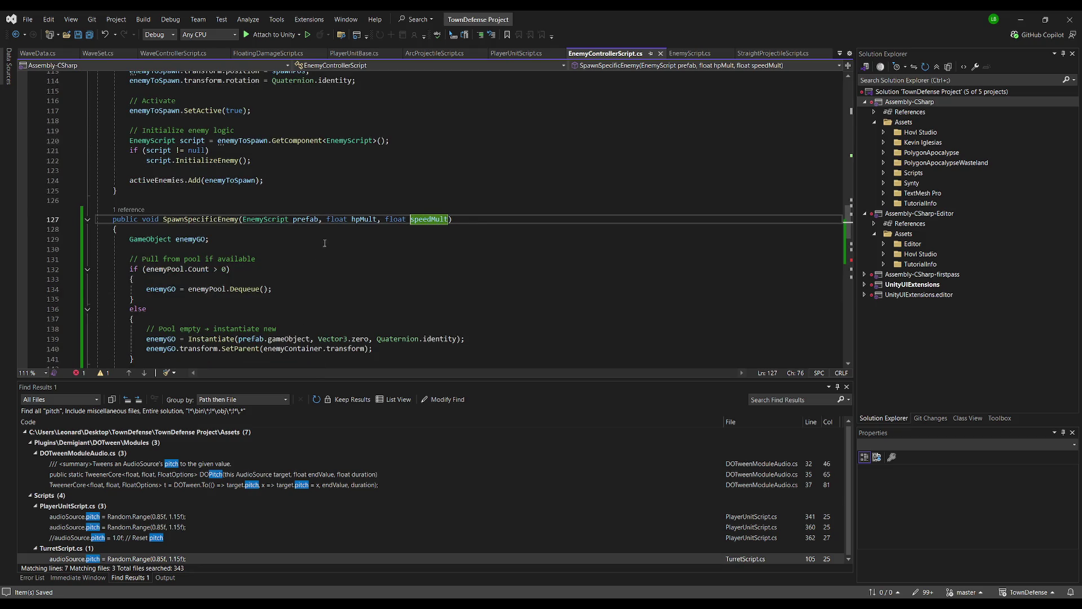
{"action": "scroll", "coordinate": [345, 257], "scroll_direction": "down", "scroll_amount": 3}
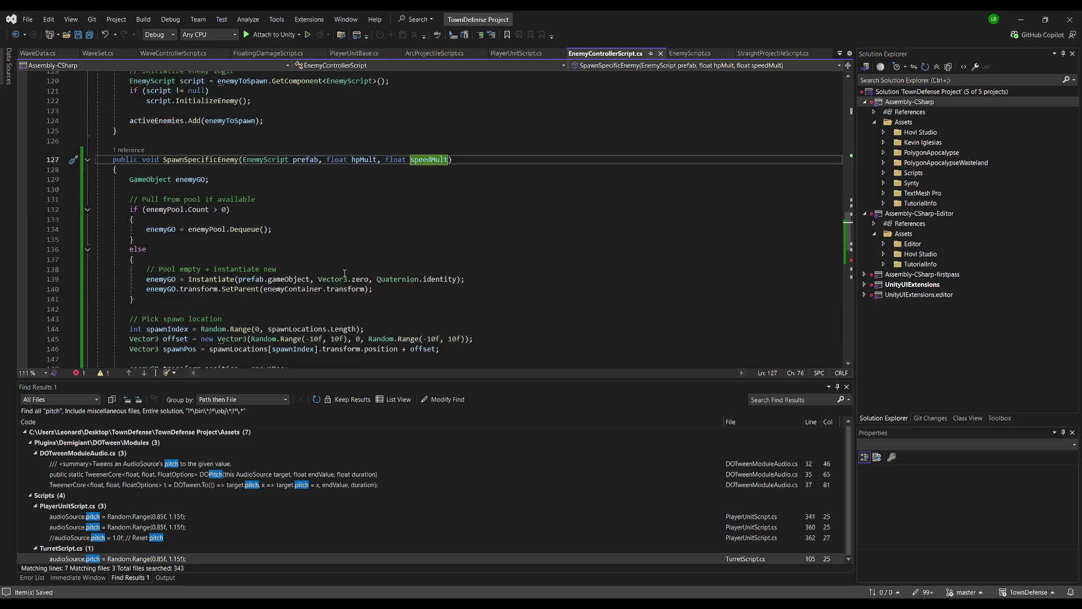
{"action": "scroll", "coordinate": [336, 211], "scroll_direction": "down", "scroll_amount": 8}
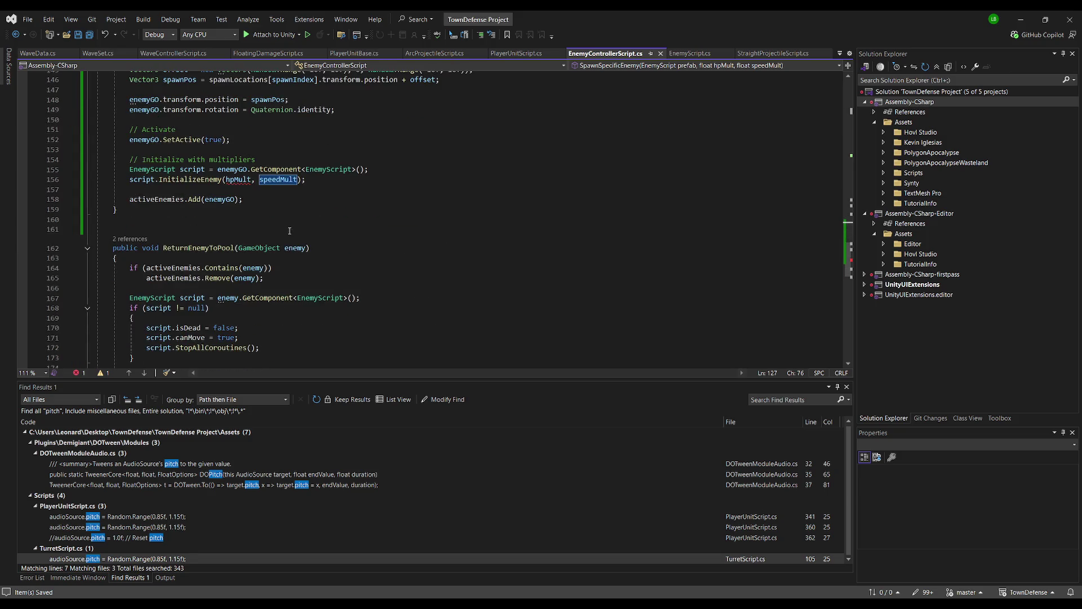
{"action": "left_click", "coordinate": [203, 179]}
{"action": "key", "text": "F12"}
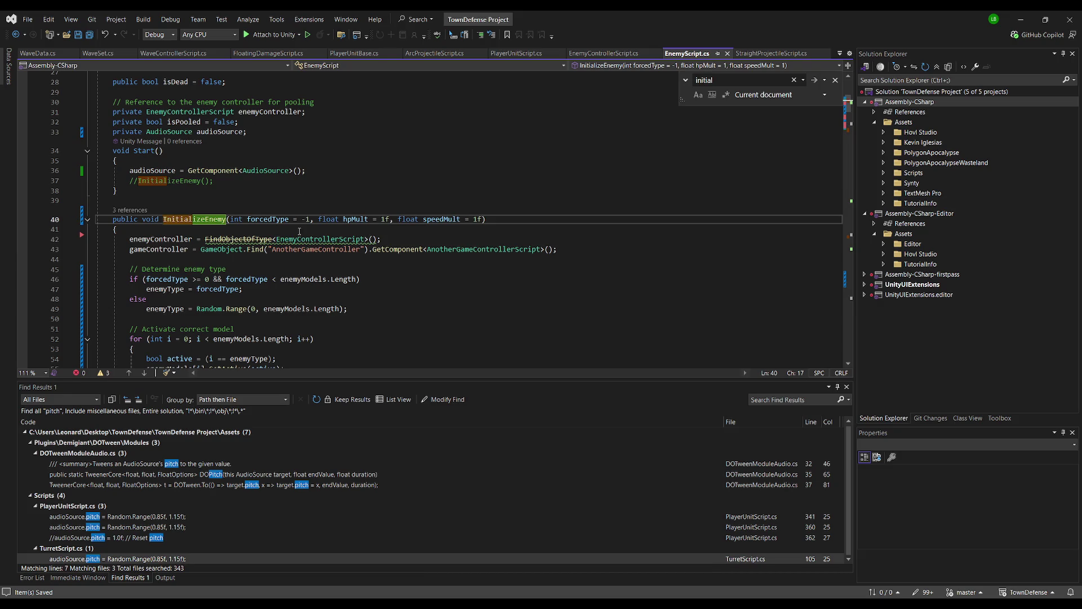
Remove the forcedType parameter and its if/else block from InitializeEnemy.
{"action": "key", "text": "ctrl+minus"}
{"action": "key", "text": "ctrl+shift+minus"}
{"action": "left_click_drag", "start_coordinate": [231, 220], "coordinate": [313, 219]}
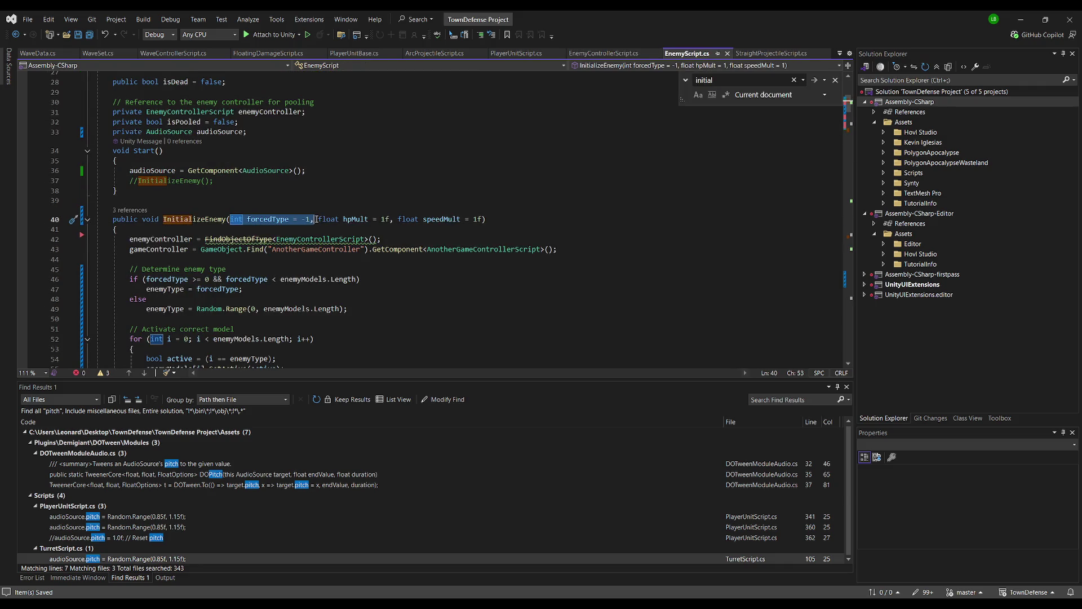
{"action": "key", "text": "BackSpace"}
{"action": "scroll", "coordinate": [294, 271], "scroll_direction": "down", "scroll_amount": 2}
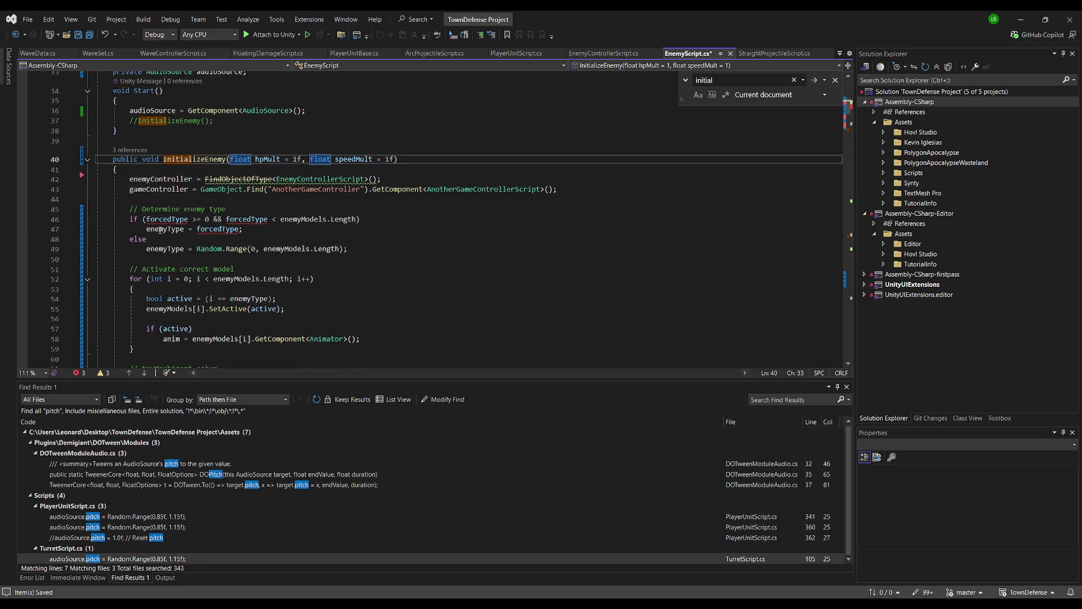
{"action": "mouse_move", "coordinate": [126, 211]}
{"action": "left_mouse_down"}
{"action": "mouse_move", "coordinate": [307, 250]}
{"action": "mouse_move", "coordinate": [378, 252]}
{"action": "left_mouse_up"}
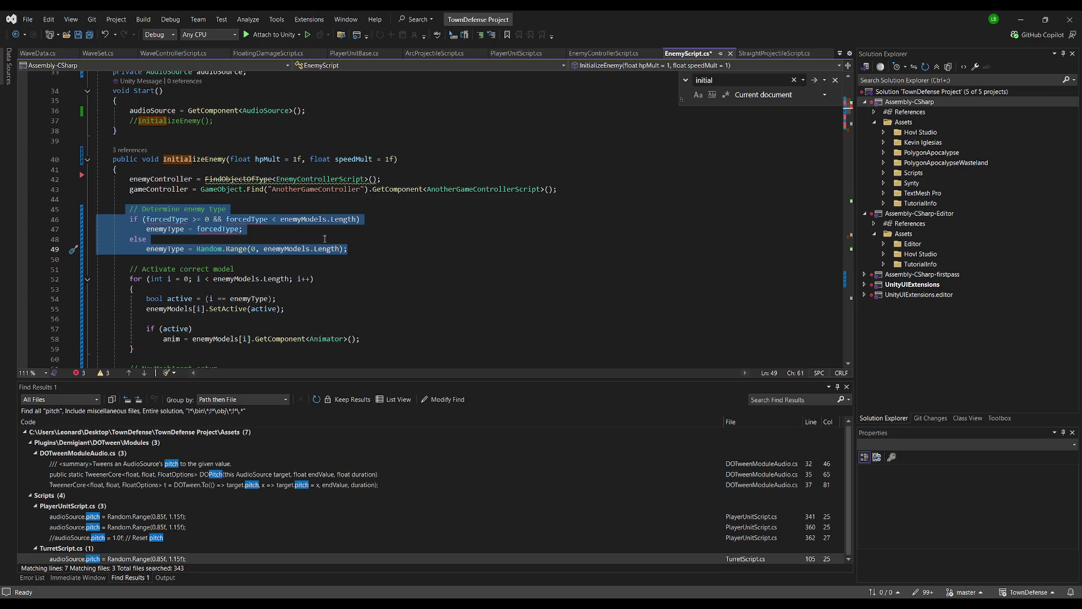
{"action": "left_click", "coordinate": [302, 231]}
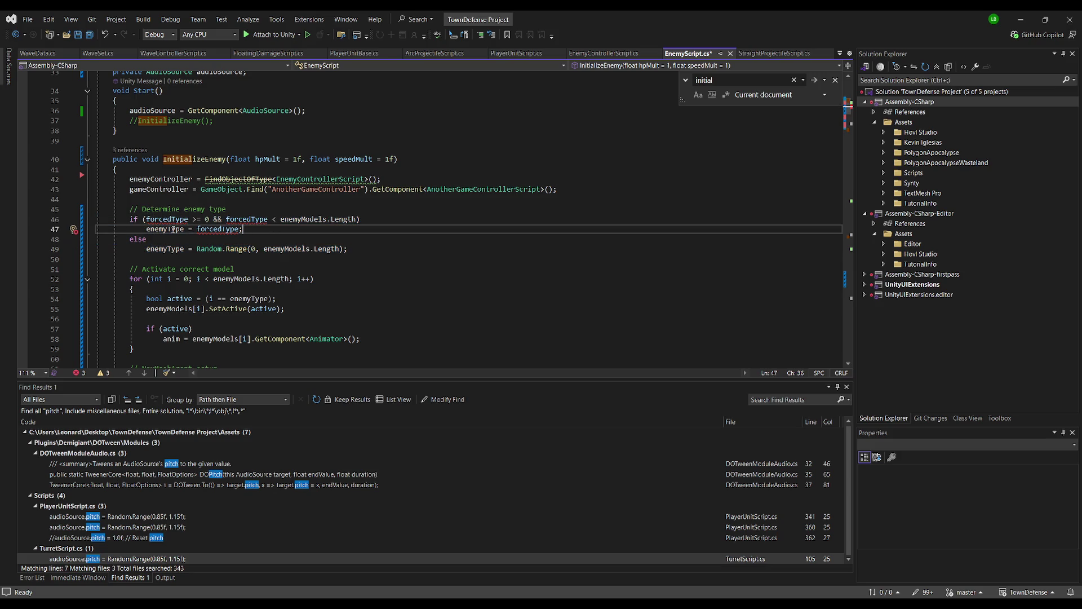
{"action": "left_click_drag", "start_coordinate": [167, 241], "coordinate": [148, 209]}
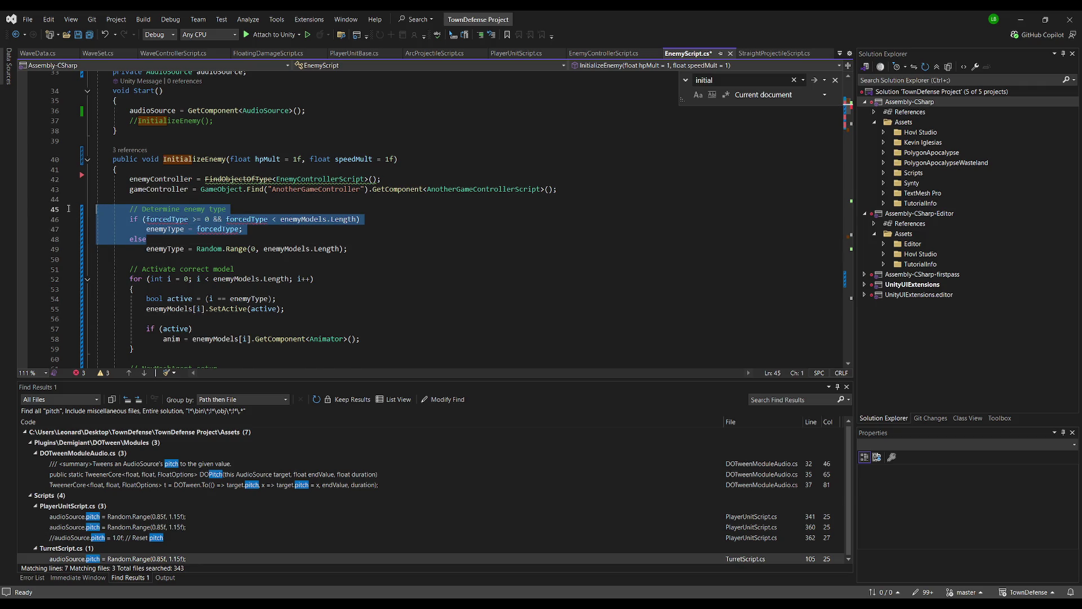
{"action": "key", "text": "Delete"}
{"action": "key", "text": "Escape"}
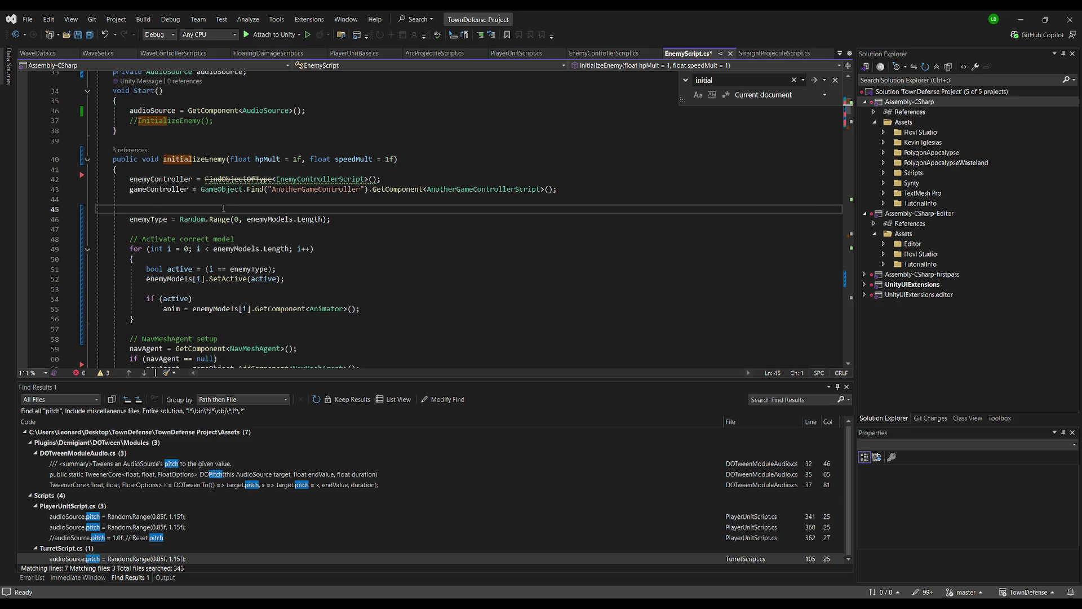
{"action": "key", "text": "Delete"}
Change the enemyType Random.Range minimum from 0 to 1 and save EnemyScript.cs.
{"action": "left_click", "coordinate": [224, 209]}
{"action": "key", "text": "Right"}
{"action": "key", "text": "Right"}
{"action": "key", "text": "Right"}
{"action": "key", "text": "BackSpace"}
{"action": "type", "text": "1"}
{"action": "key", "text": "ctrl+s"}
{"action": "left_click", "coordinate": [321, 239]}
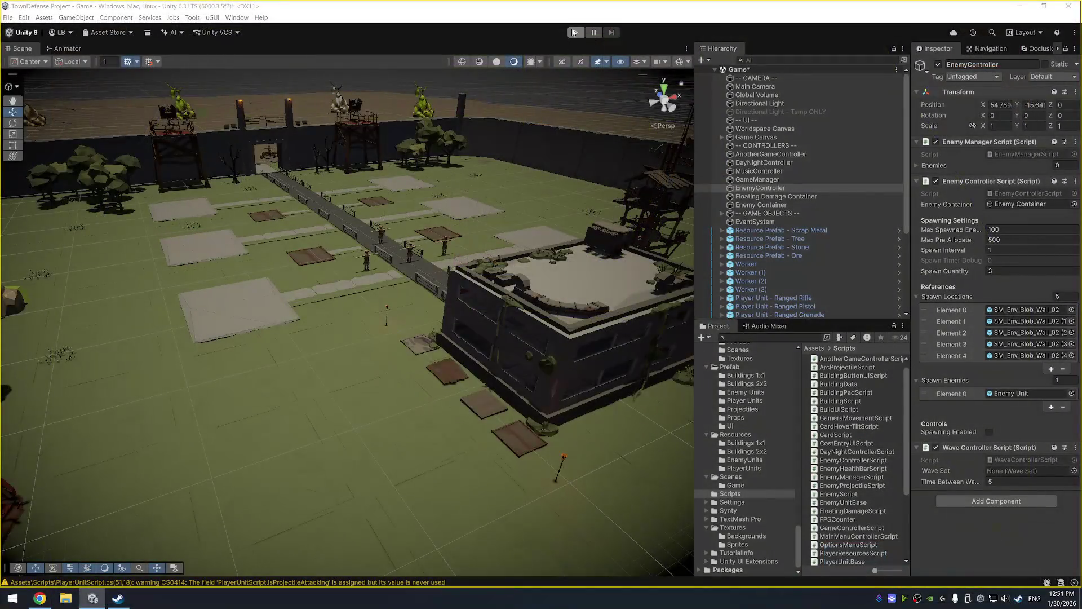
Start Play mode and frame the blob wall spawn point in the Scene view.
{"action": "left_click", "coordinate": [576, 32]}
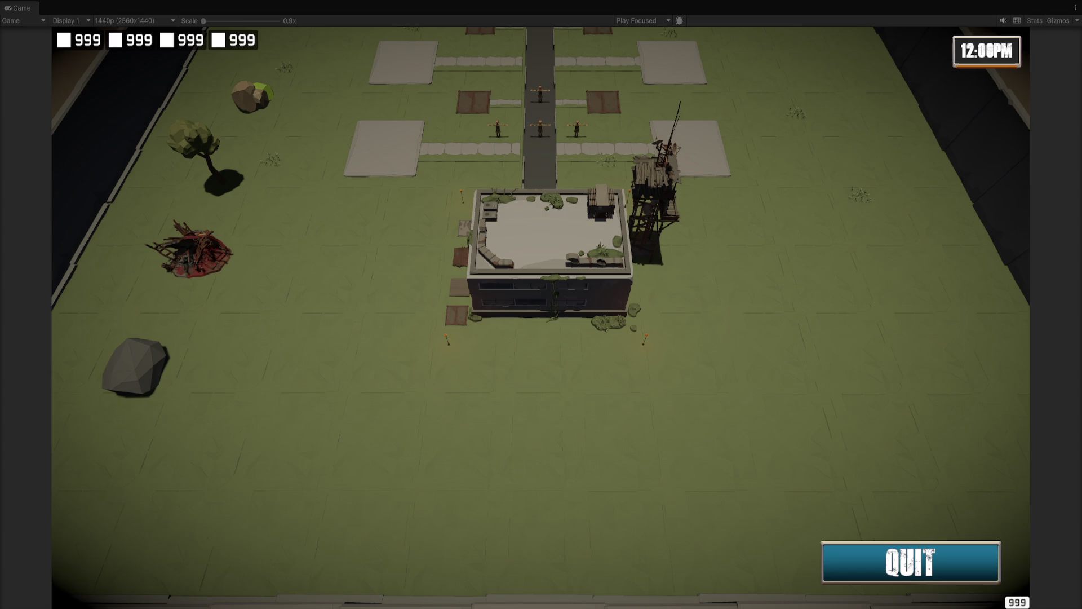
{"action": "key", "text": "alt+Tab"}
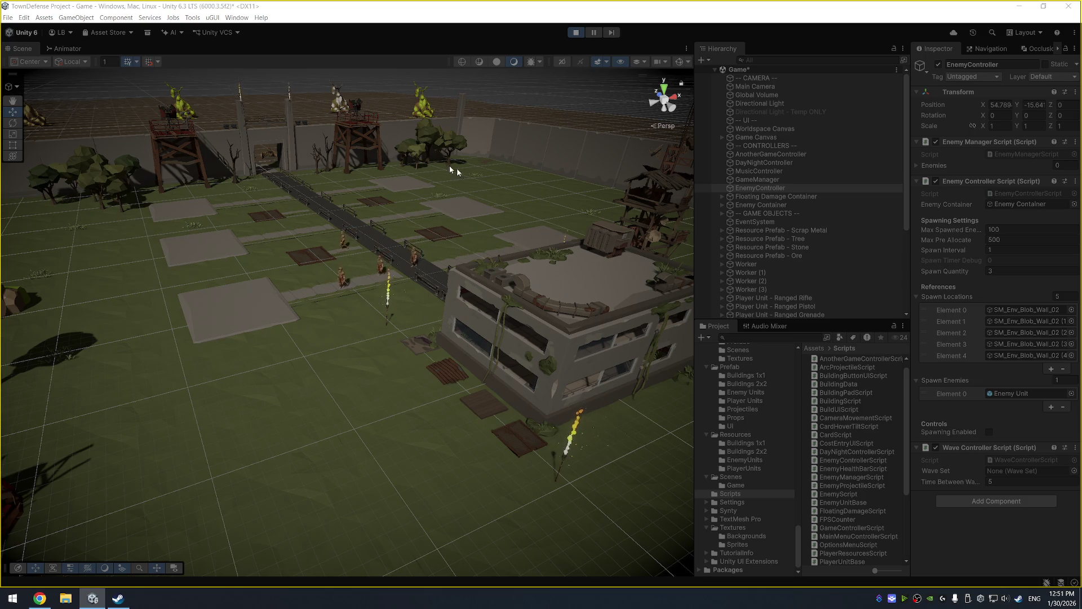
{"action": "left_click", "coordinate": [226, 121]}
{"action": "key", "text": "f"}
{"action": "mouse_move", "coordinate": [223, 137]}
{"action": "left_mouse_down"}
{"action": "mouse_move", "coordinate": [379, 261]}
{"action": "mouse_move", "coordinate": [388, 285]}
{"action": "left_mouse_up"}
{"action": "scroll", "coordinate": [824, 229], "scroll_direction": "up", "scroll_amount": 3}
Turn on enemy spawning on EnemyController and watch enemies emerge from the blob walls.
{"action": "left_click", "coordinate": [797, 205]}
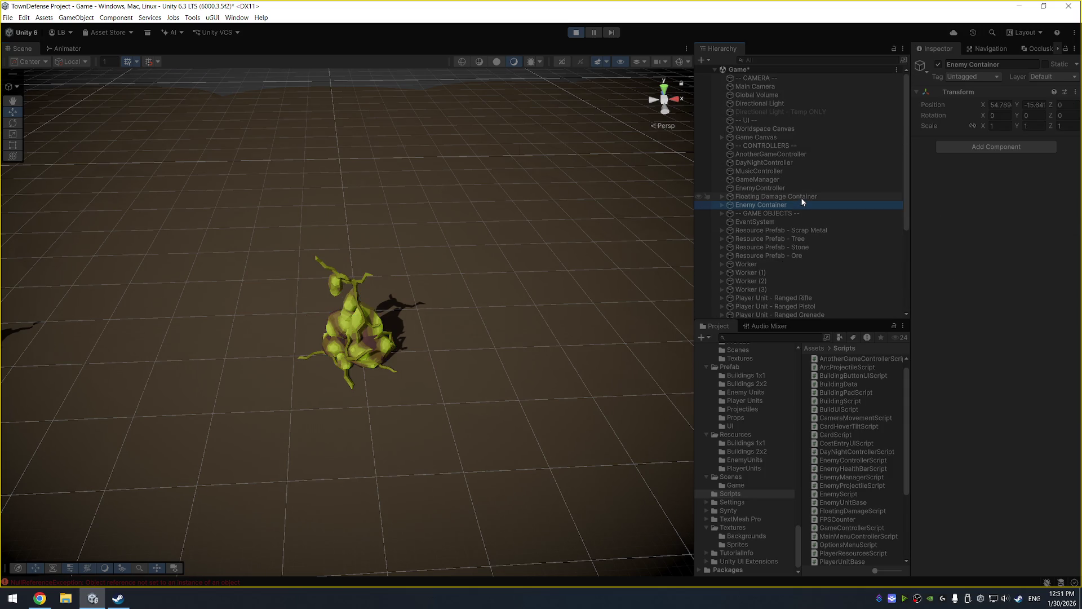
{"action": "left_click", "coordinate": [807, 190]}
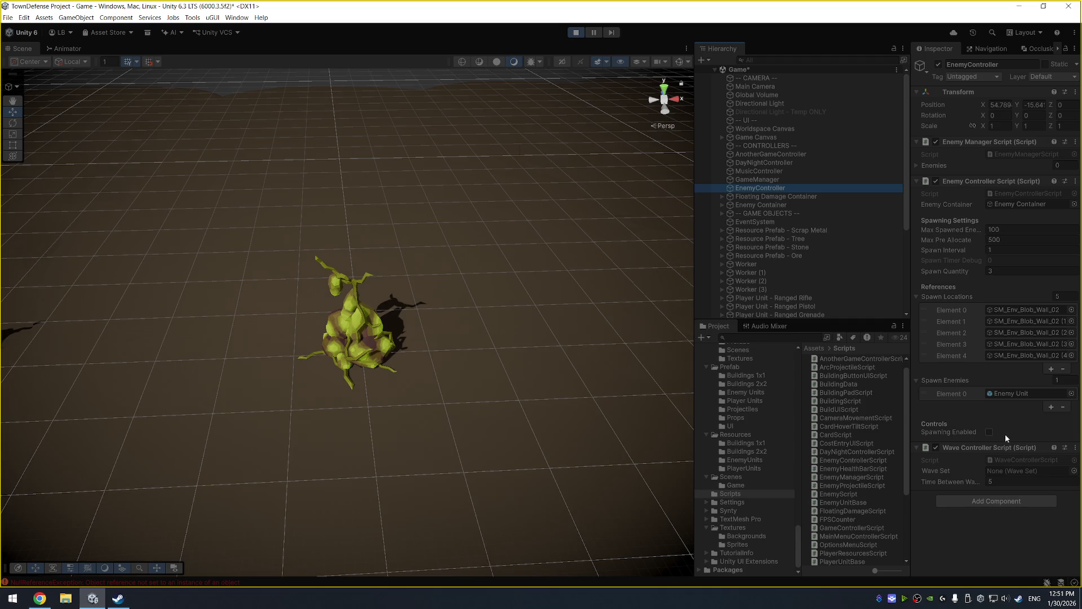
{"action": "left_click", "coordinate": [990, 432]}
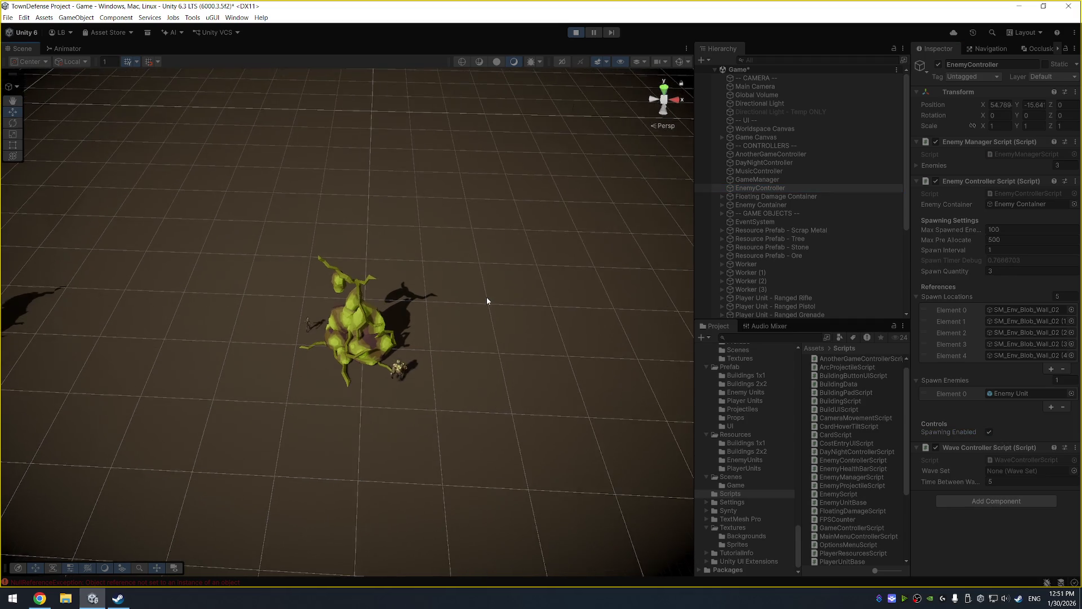
{"action": "mouse_move", "coordinate": [490, 336]}
{"action": "left_mouse_down"}
{"action": "mouse_move", "coordinate": [599, 195]}
{"action": "mouse_move", "coordinate": [590, 158]}
{"action": "left_mouse_up"}
{"action": "mouse_move", "coordinate": [522, 266]}
{"action": "left_mouse_down"}
{"action": "mouse_move", "coordinate": [611, 242]}
{"action": "mouse_move", "coordinate": [483, 179]}
{"action": "mouse_move", "coordinate": [531, 208]}
{"action": "mouse_move", "coordinate": [479, 212]}
{"action": "left_mouse_up"}
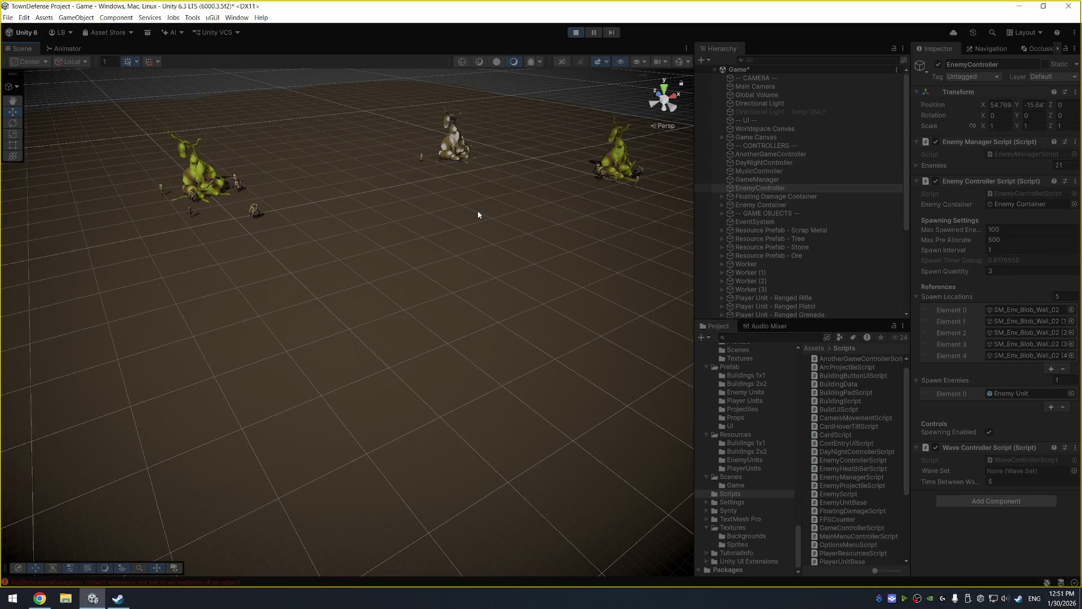
{"action": "left_click", "coordinate": [453, 153]}
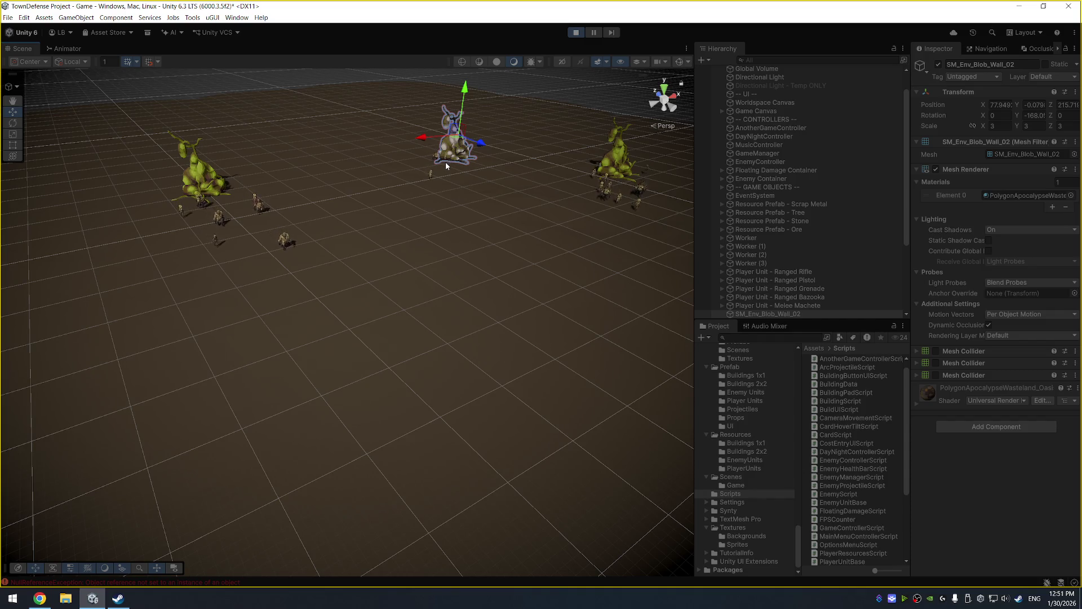
{"action": "mouse_move", "coordinate": [481, 164]}
{"action": "left_mouse_down"}
{"action": "mouse_move", "coordinate": [391, 192]}
{"action": "mouse_move", "coordinate": [266, 151]}
{"action": "mouse_move", "coordinate": [533, 147]}
{"action": "left_mouse_up"}
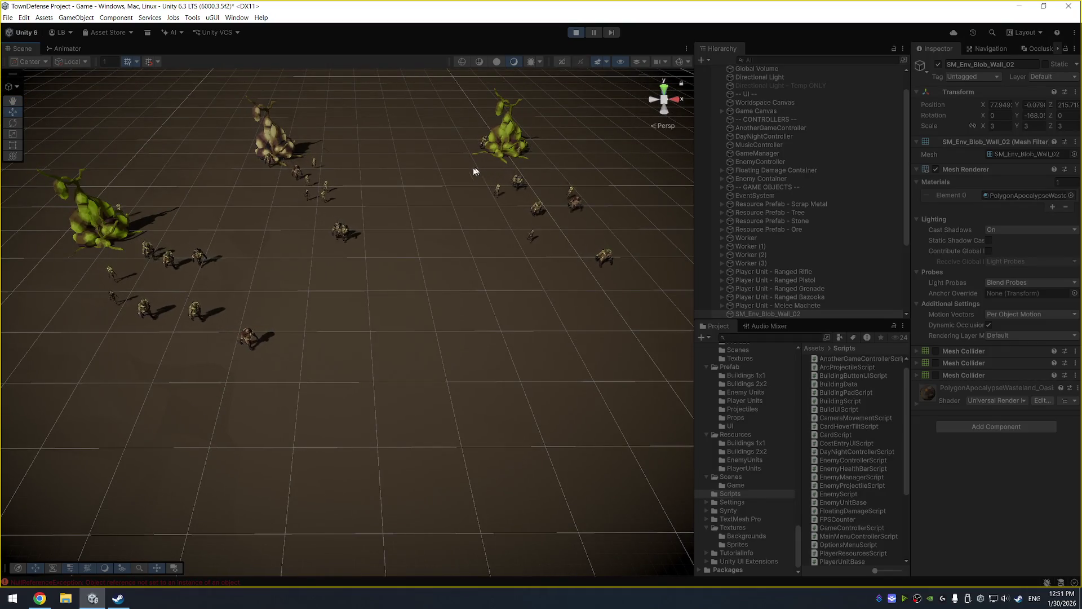
Raise the left blob spawner about 9 units, then frame the ground plane and zoom out.
{"action": "left_click", "coordinate": [113, 211]}
{"action": "mouse_move", "coordinate": [74, 181]}
{"action": "left_mouse_down"}
{"action": "mouse_move", "coordinate": [91, 86]}
{"action": "mouse_move", "coordinate": [96, 164]}
{"action": "mouse_move", "coordinate": [103, 113]}
{"action": "mouse_move", "coordinate": [111, 160]}
{"action": "left_mouse_up"}
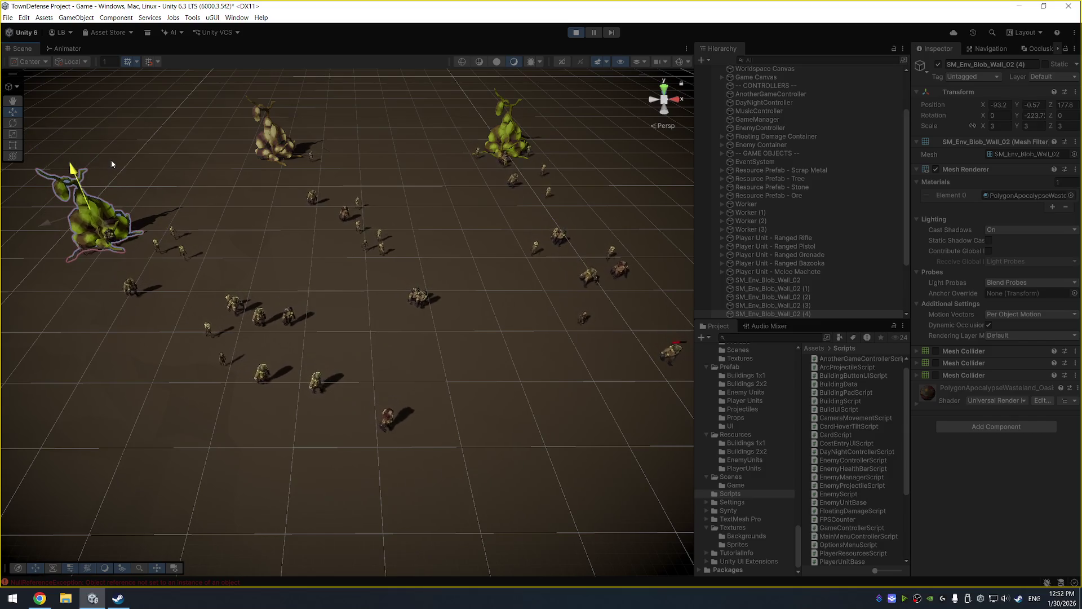
{"action": "left_click", "coordinate": [417, 155]}
{"action": "key", "text": "f"}
{"action": "scroll", "coordinate": [423, 215], "scroll_direction": "down", "scroll_amount": 5}
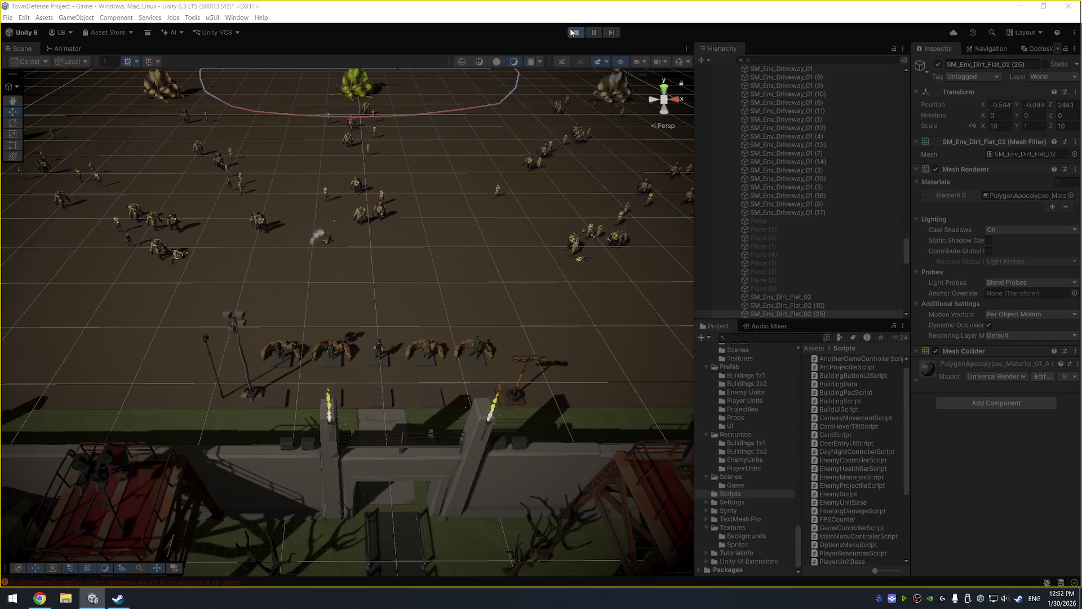
Stop the running game, then restart it with Ctrl+P so it plays full-screen.
{"action": "key", "text": "ctrl+p"}
{"action": "key", "text": "ctrl+p"}
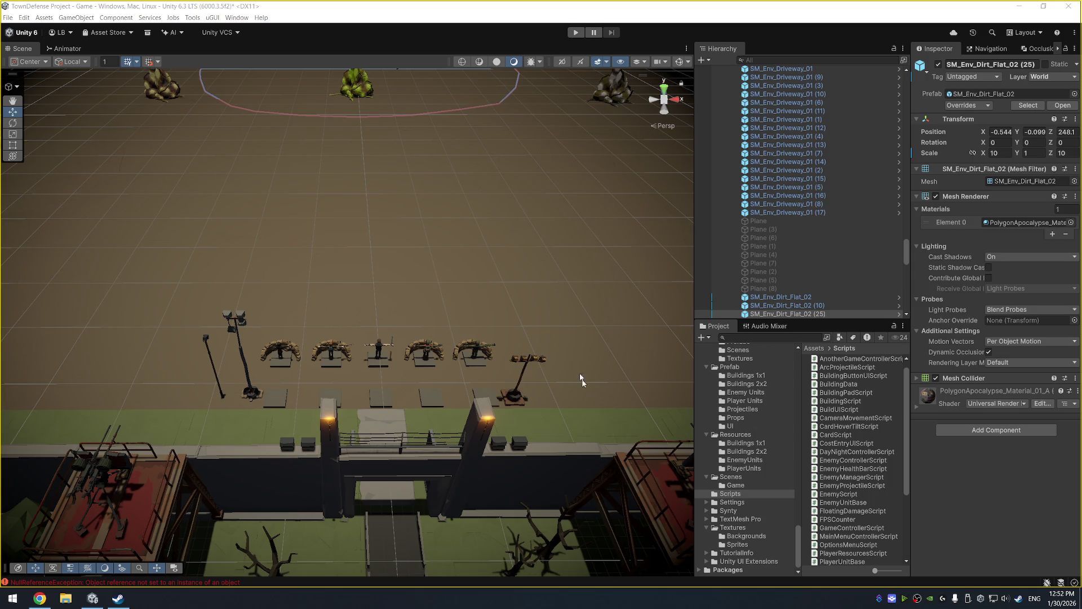
{"action": "key", "text": "ctrl+p"}
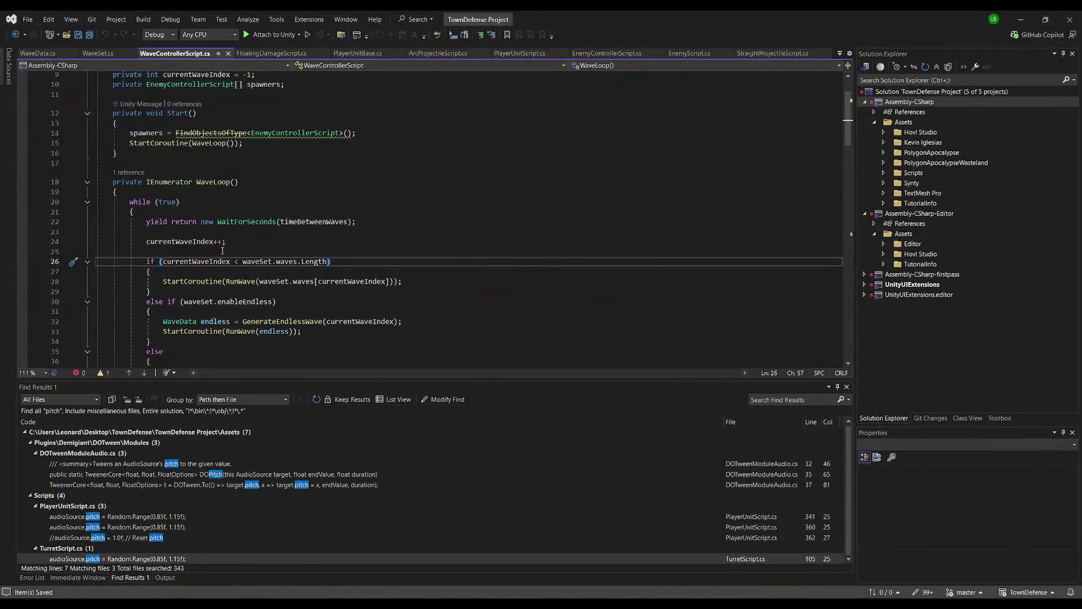
Move to the while (true) loop in WaveControllerScript.cs's WaveLoop method.
{"action": "key", "text": "Up"}
{"action": "key", "text": "Up"}
{"action": "key", "text": "Up"}
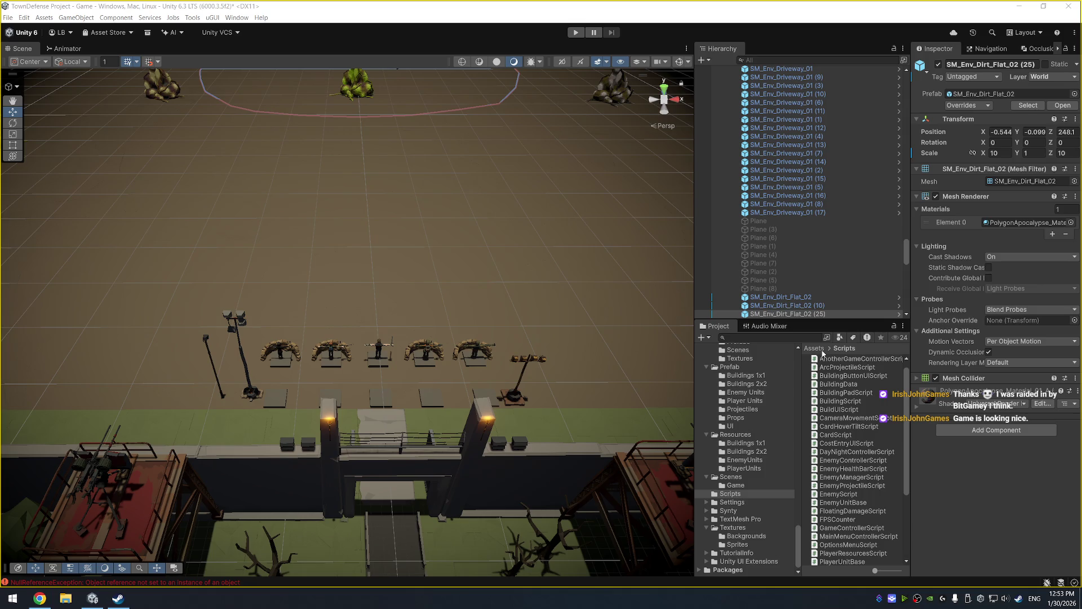
Orbit, pan and zoom the Scene view toward the gate and the arena beyond the wall.
{"action": "mouse_move", "coordinate": [239, 269]}
{"action": "left_mouse_down"}
{"action": "mouse_move", "coordinate": [406, 372]}
{"action": "mouse_move", "coordinate": [430, 362]}
{"action": "mouse_move", "coordinate": [347, 323]}
{"action": "left_mouse_up"}
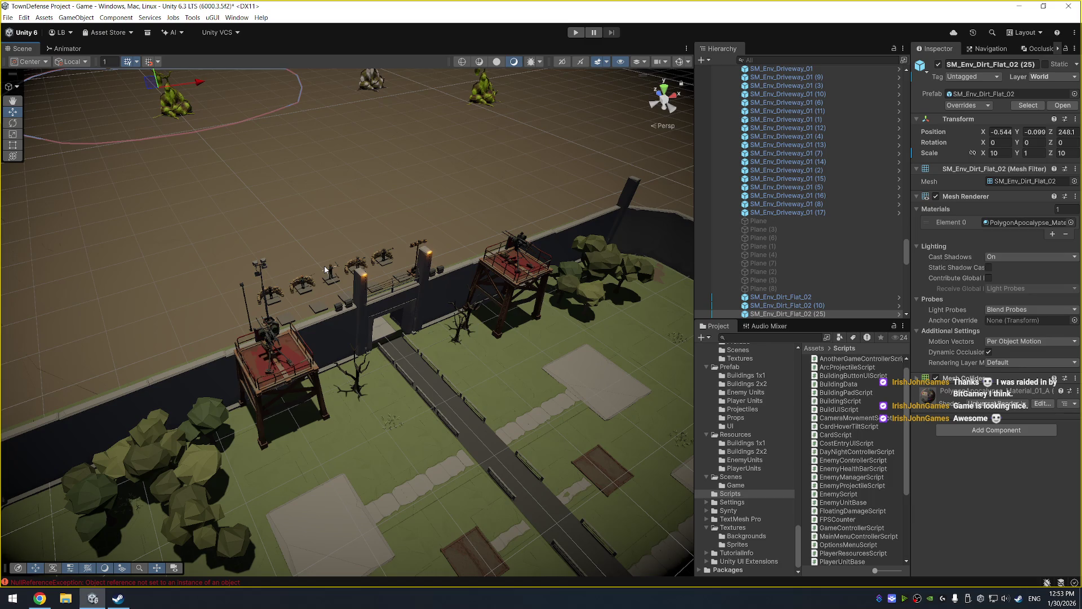
{"action": "scroll", "coordinate": [346, 254], "scroll_direction": "down", "scroll_amount": 5}
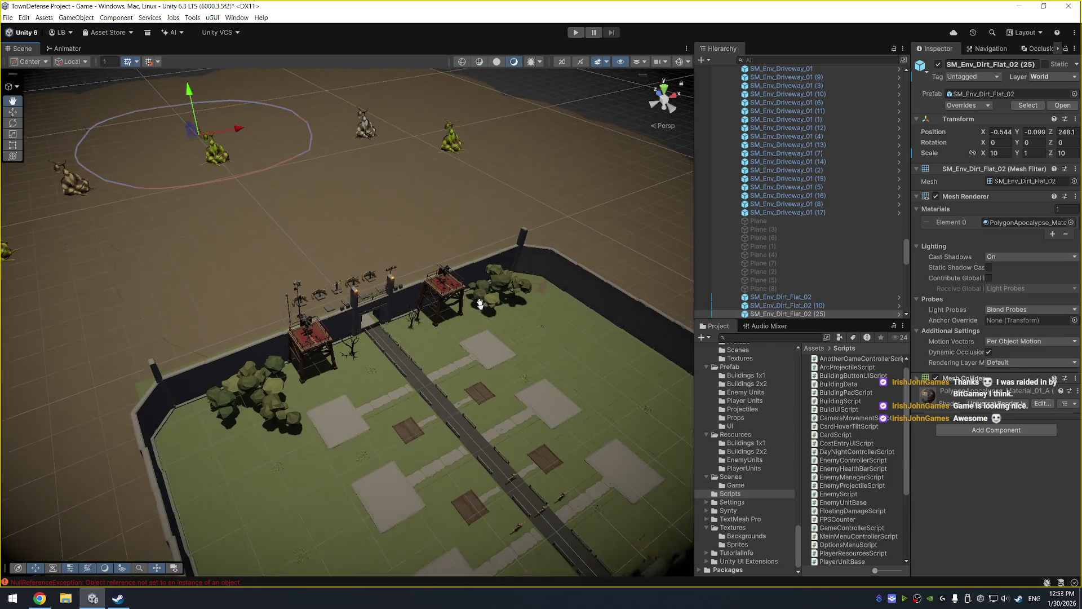
{"action": "left_click_drag", "start_coordinate": [483, 302], "coordinate": [431, 210]}
{"action": "scroll", "coordinate": [432, 212], "scroll_direction": "up", "scroll_amount": 2}
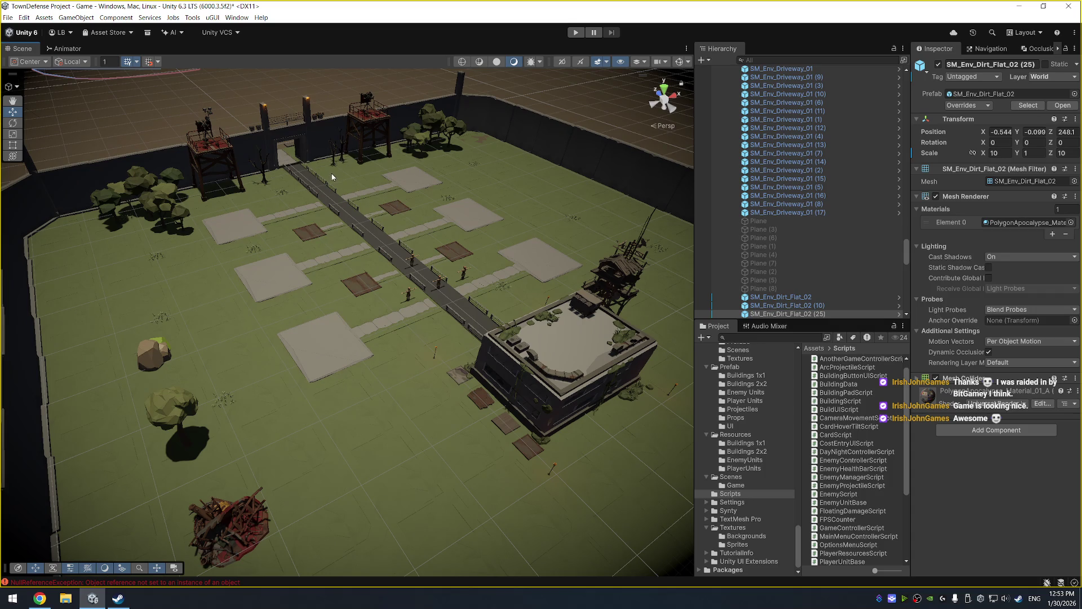
{"action": "mouse_move", "coordinate": [315, 136]}
{"action": "left_mouse_down"}
{"action": "mouse_move", "coordinate": [305, 178]}
{"action": "mouse_move", "coordinate": [350, 228]}
{"action": "left_mouse_up"}
{"action": "scroll", "coordinate": [304, 180], "scroll_direction": "up", "scroll_amount": 4}
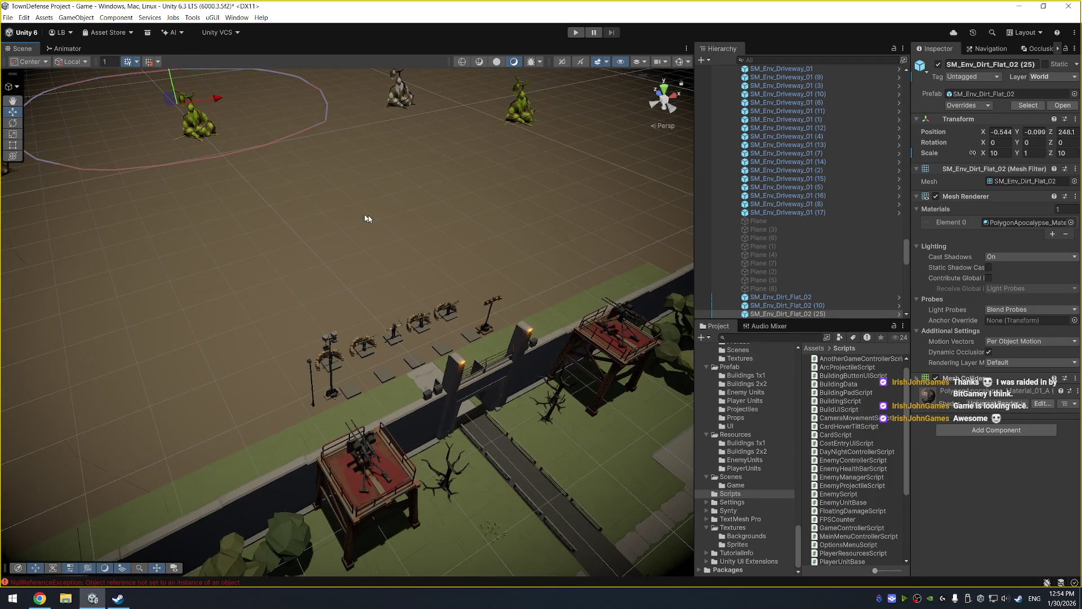
{"action": "scroll", "coordinate": [413, 291], "scroll_direction": "up", "scroll_amount": 3}
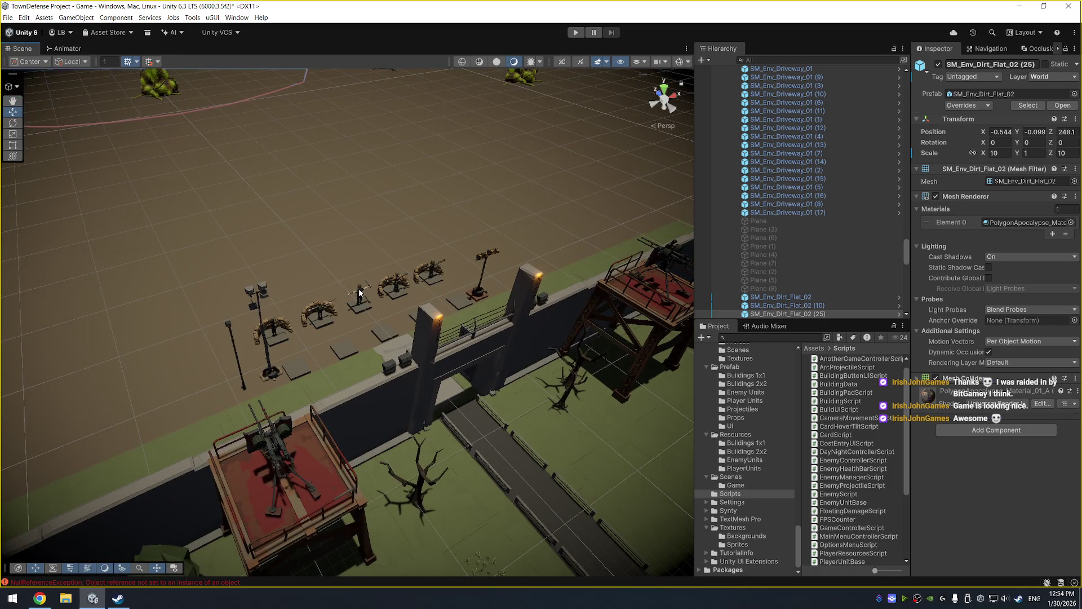
Inspect the Melee Machete unit's Attack Type options, leaving them unchanged.
{"action": "left_click", "coordinate": [359, 292]}
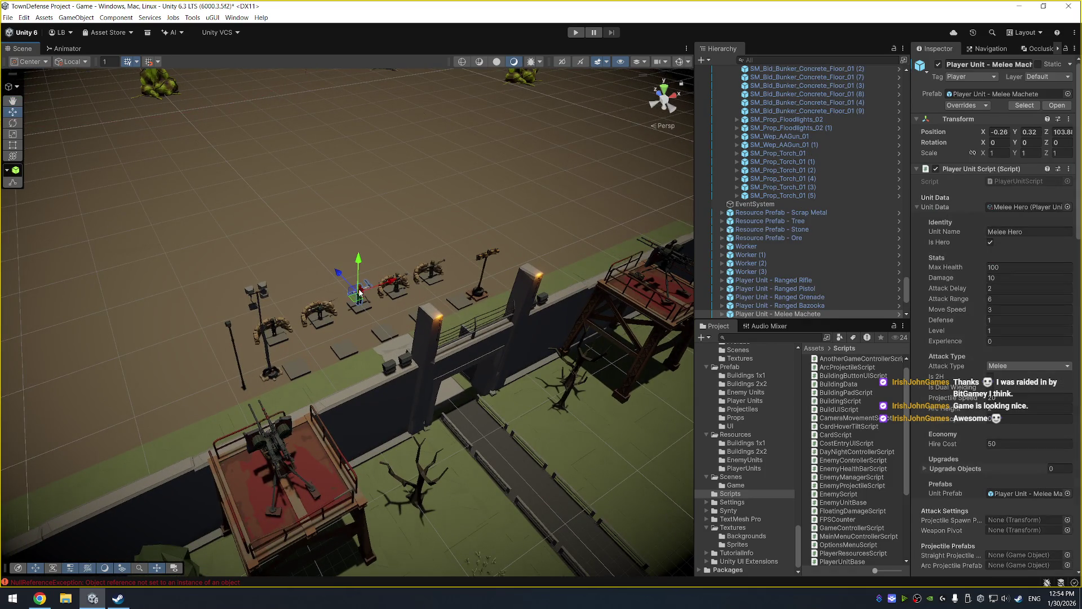
{"action": "left_click", "coordinate": [1019, 367]}
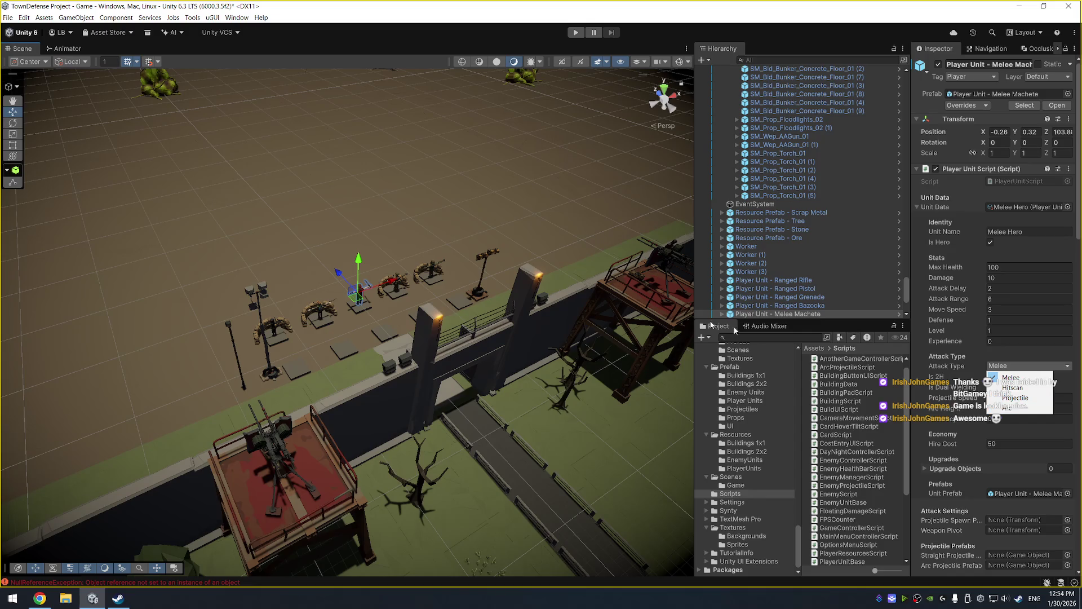
{"action": "left_click", "coordinate": [536, 204]}
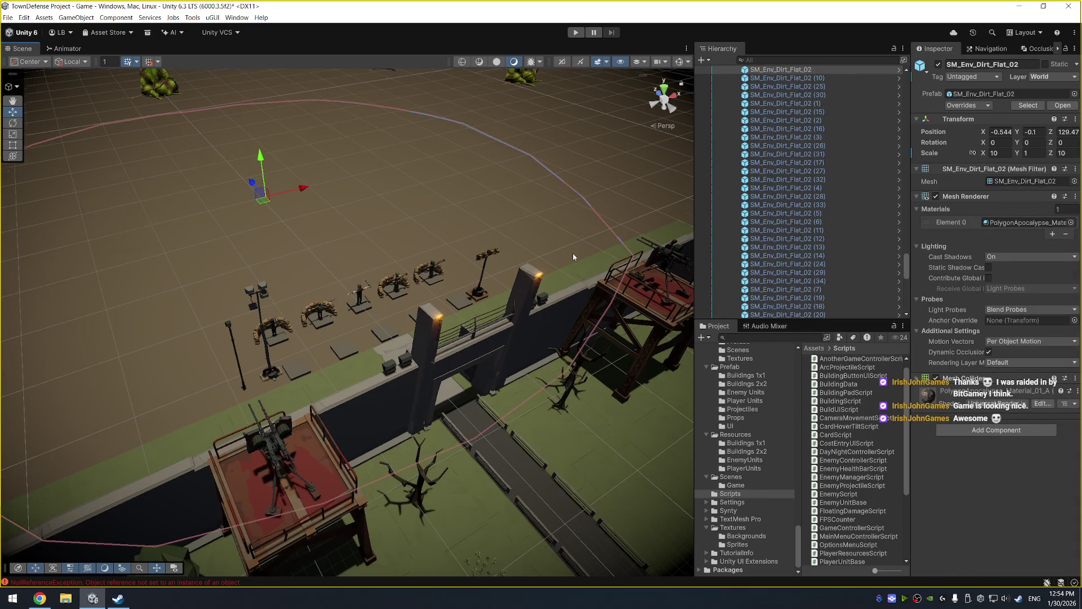
{"action": "scroll", "coordinate": [573, 257], "scroll_direction": "down", "scroll_amount": 2}
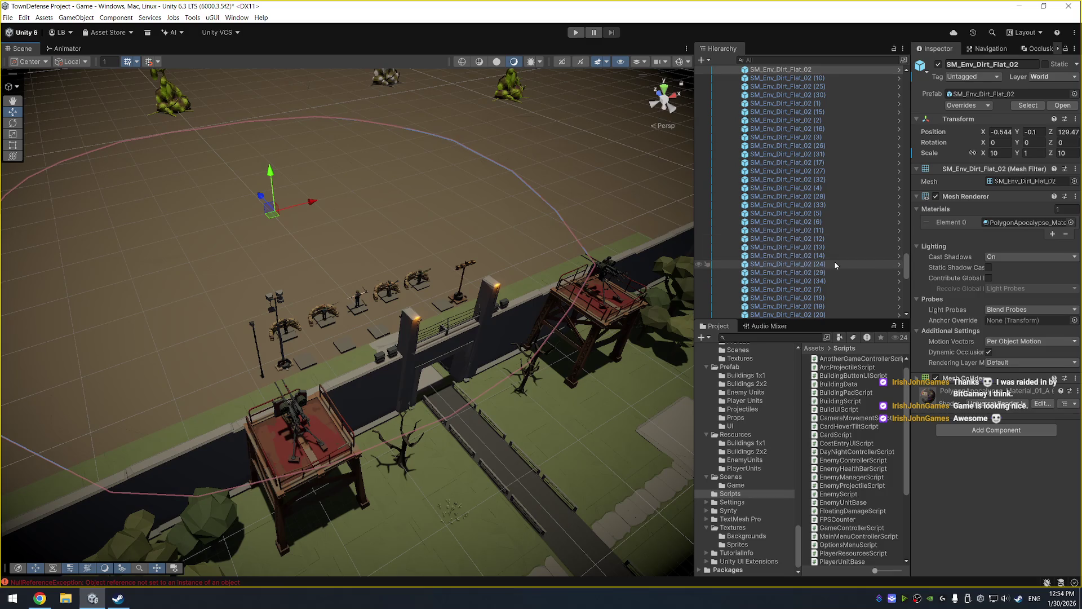
{"action": "scroll", "coordinate": [834, 261], "scroll_direction": "up", "scroll_amount": 10}
{"action": "scroll", "coordinate": [799, 225], "scroll_direction": "up", "scroll_amount": 15}
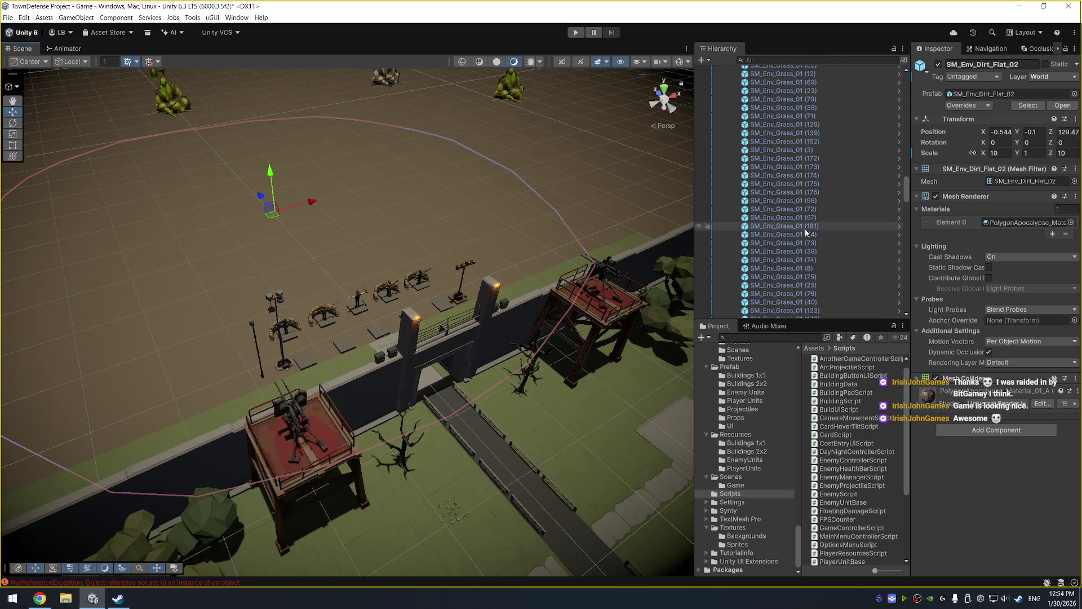
{"action": "scroll", "coordinate": [817, 163], "scroll_direction": "up", "scroll_amount": 15}
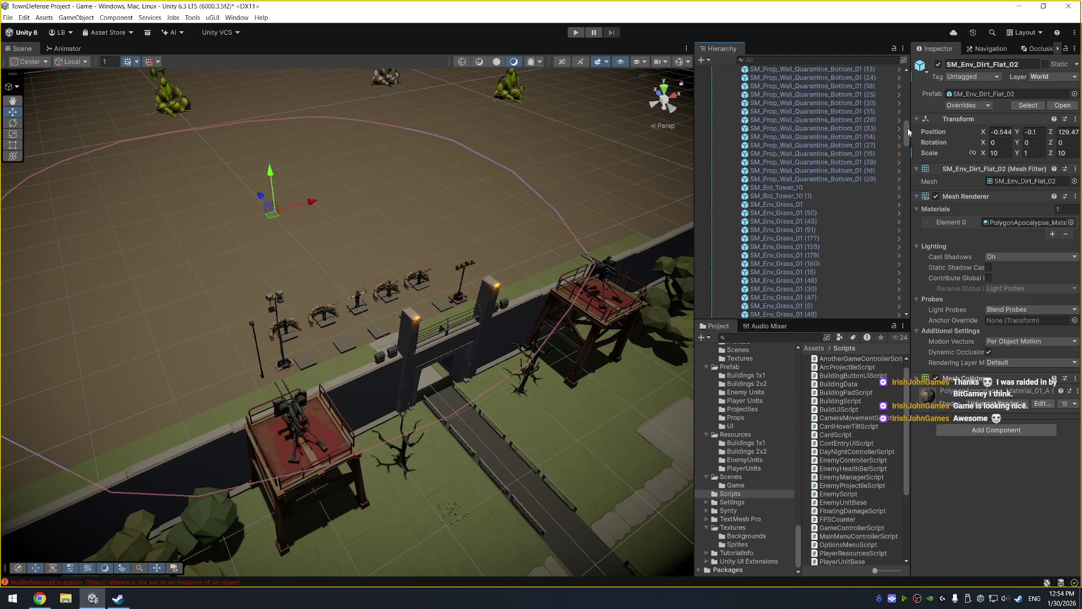
Collapse Town Objects in the Hierarchy and select EnemyController.
{"action": "left_click", "coordinate": [783, 148]}
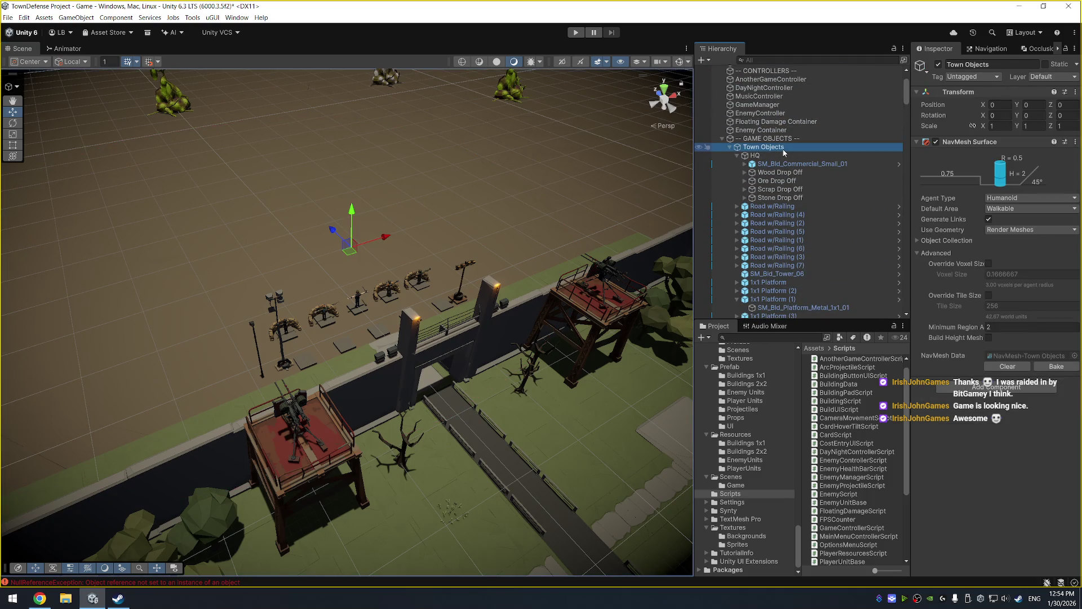
{"action": "key", "text": "Left"}
{"action": "left_click", "coordinate": [783, 155]}
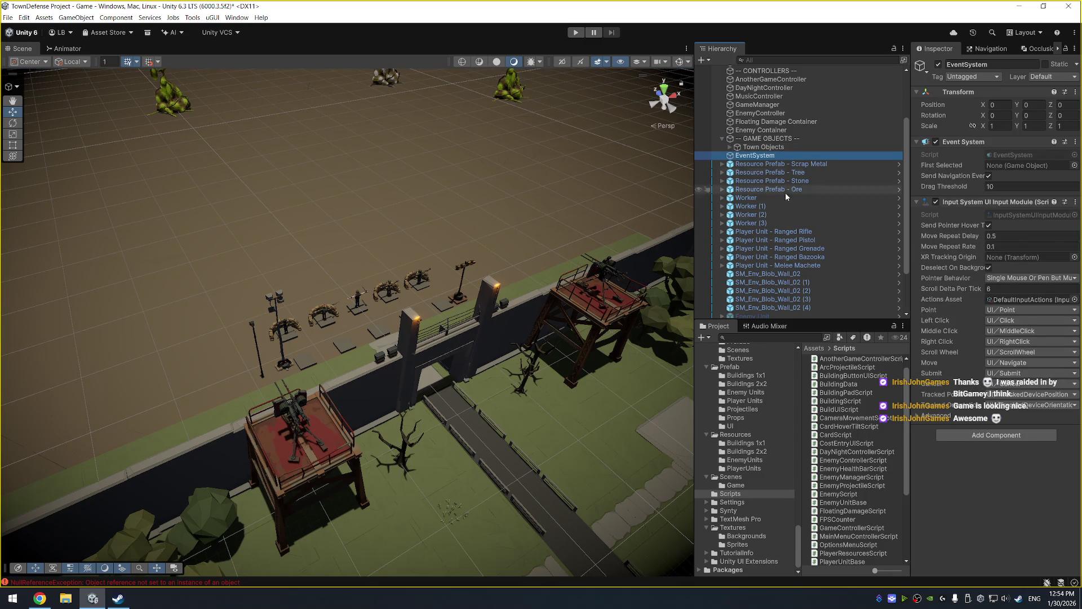
{"action": "scroll", "coordinate": [786, 191], "scroll_direction": "down", "scroll_amount": 2}
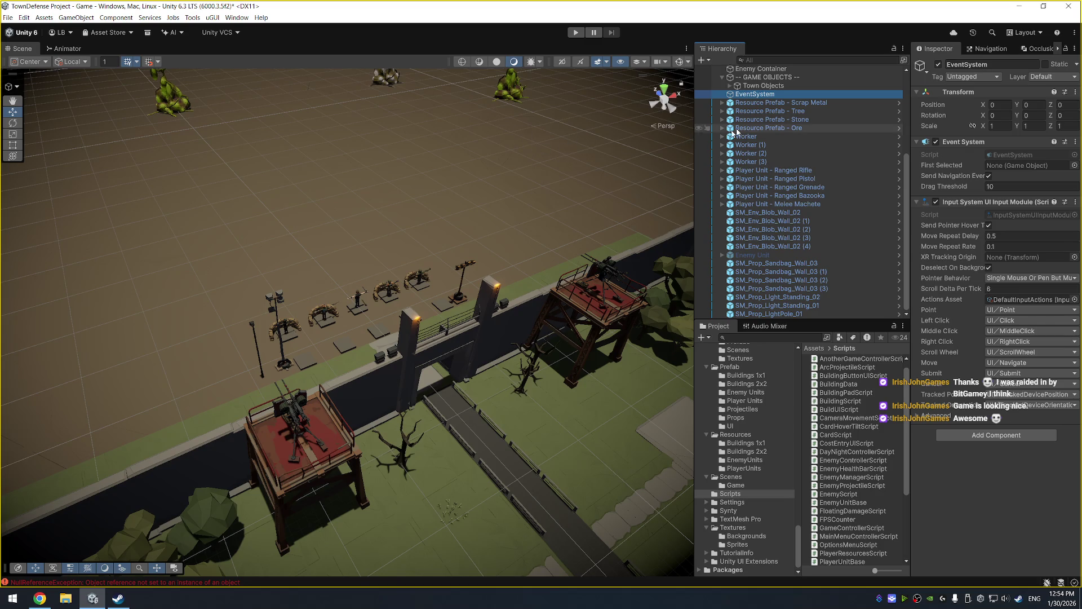
{"action": "scroll", "coordinate": [803, 204], "scroll_direction": "up", "scroll_amount": 5}
{"action": "left_click", "coordinate": [791, 189]}
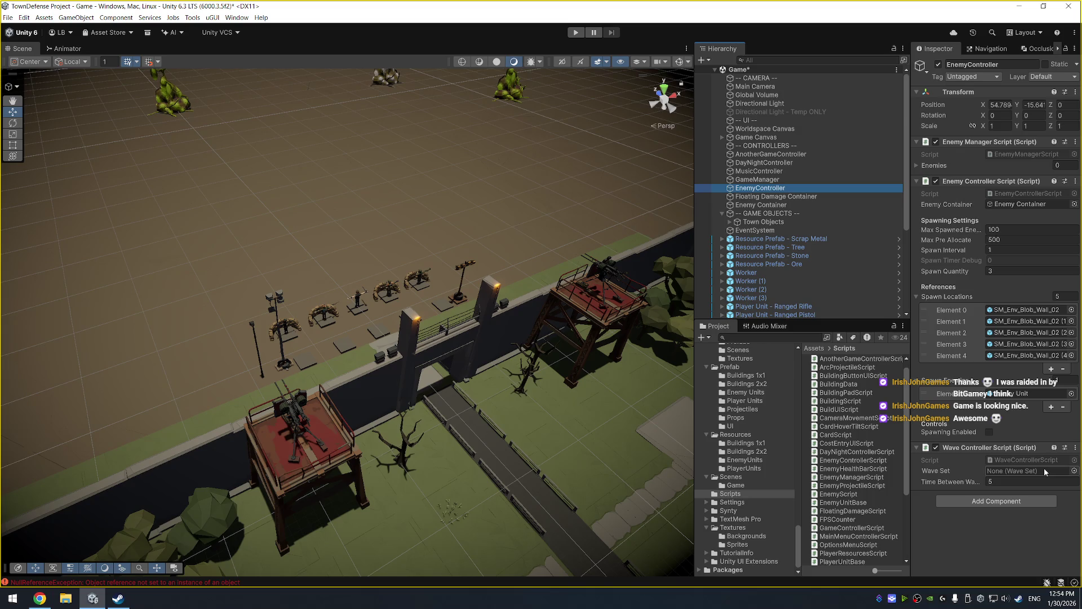
Open EnemyController's Wave Set picker and close it without assigning anything.
{"action": "left_click", "coordinate": [1073, 471]}
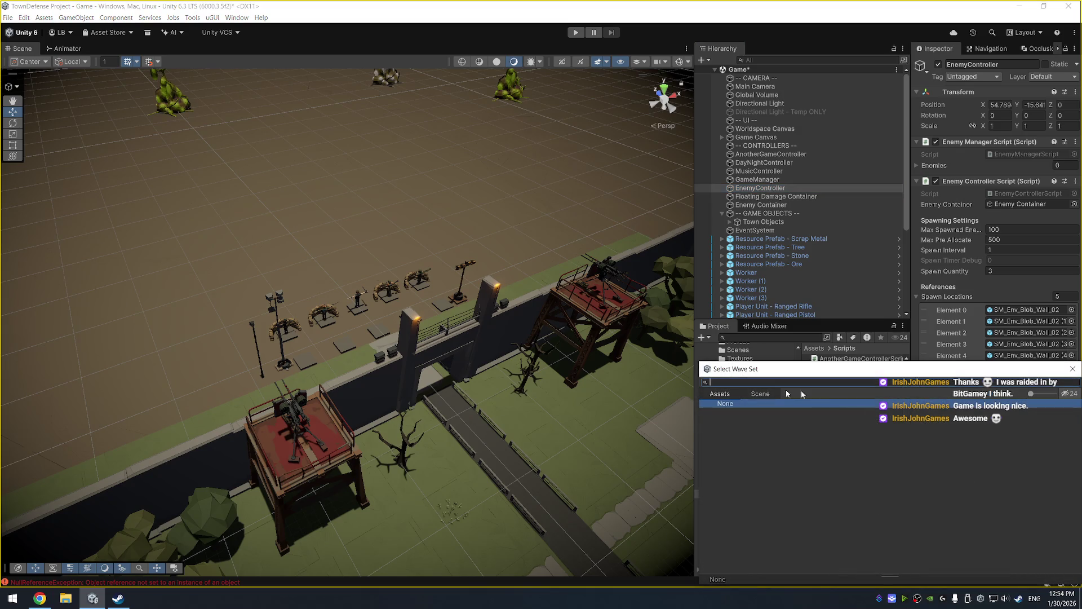
{"action": "left_click", "coordinate": [1072, 369]}
{"action": "scroll", "coordinate": [739, 462], "scroll_direction": "up", "scroll_amount": 2}
{"action": "scroll", "coordinate": [732, 467], "scroll_direction": "down", "scroll_amount": 2}
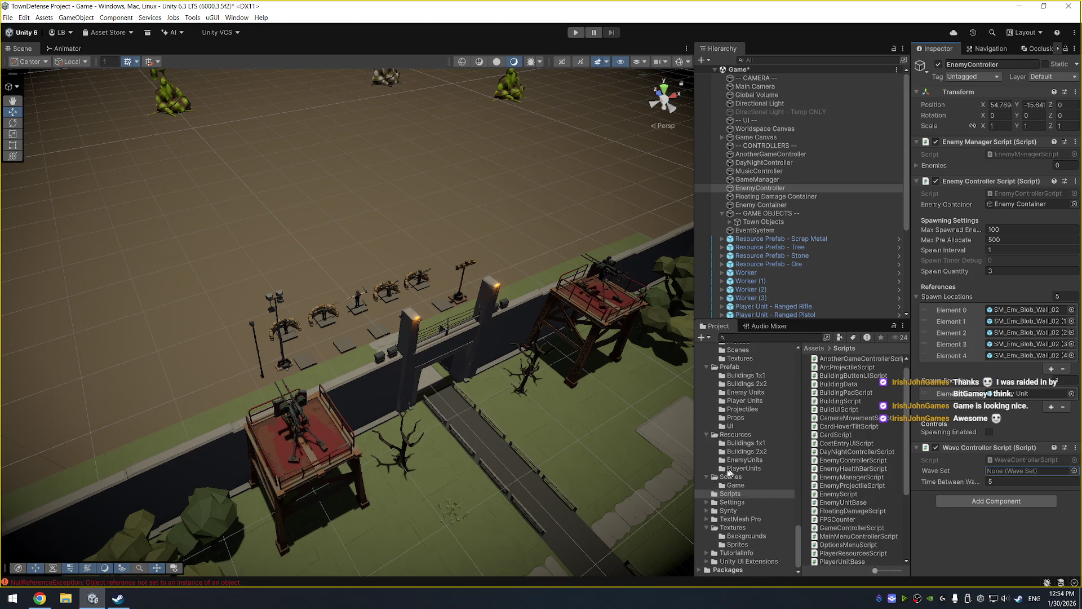
Create a folder named Waves inside Resources.
{"action": "right_click", "coordinate": [732, 435]}
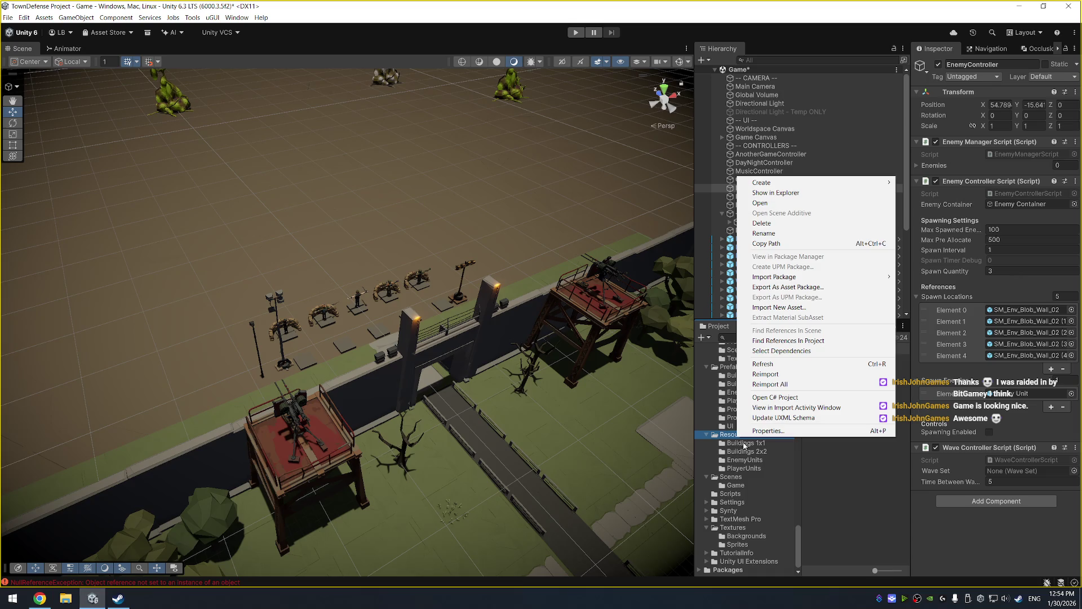
{"action": "mouse_move", "coordinate": [871, 182]}
{"action": "left_click", "coordinate": [930, 186]}
{"action": "type", "text": "Waves"}
{"action": "key", "text": "Return"}
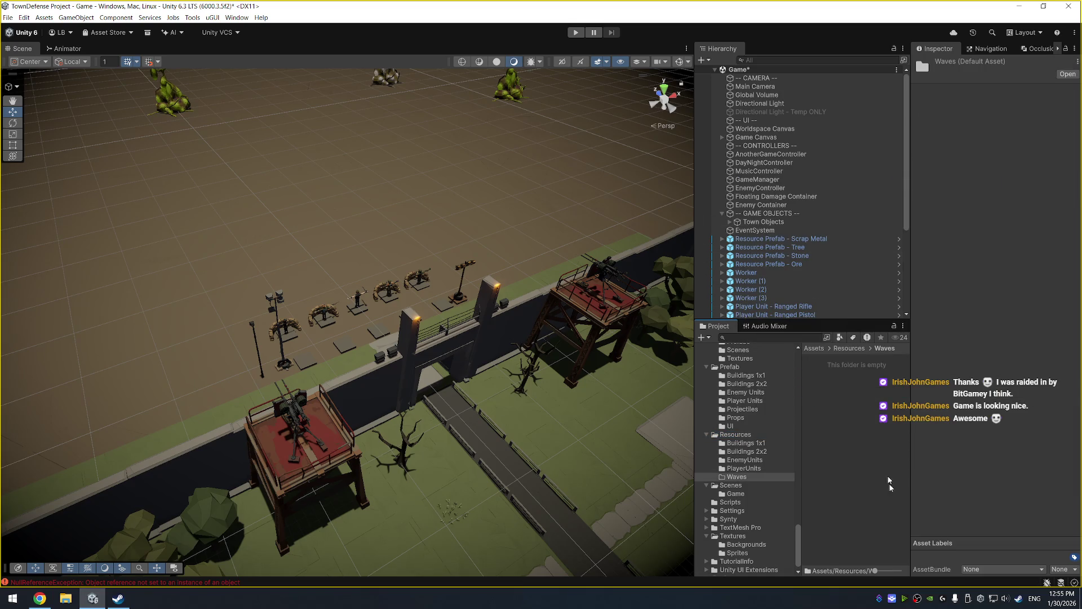
Create a New Wave Data asset in Waves and expand its empty Enemy Types list.
{"action": "right_click", "coordinate": [849, 362]}
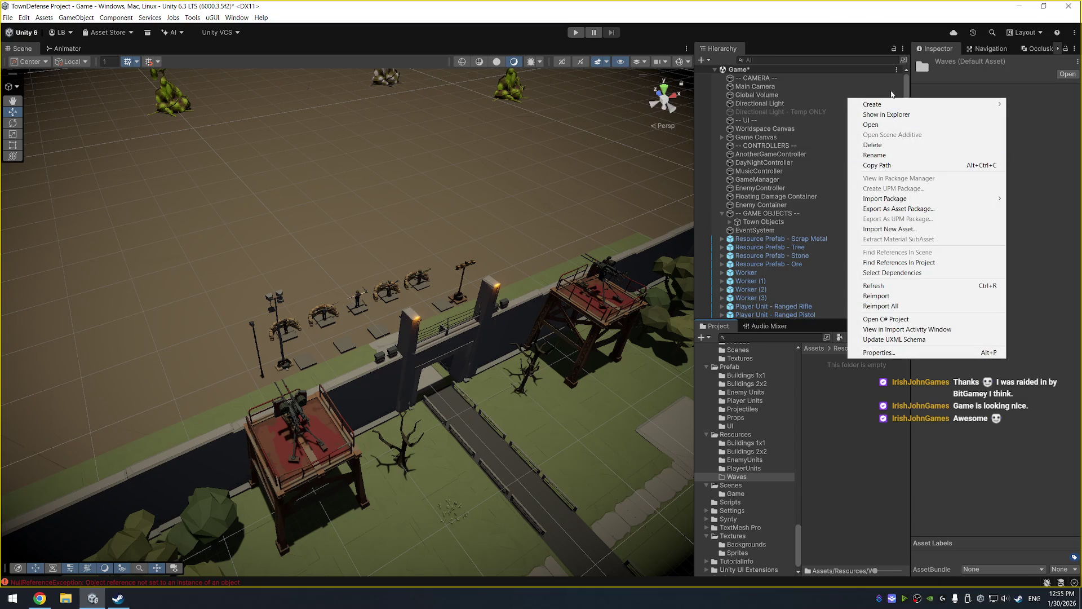
{"action": "mouse_move", "coordinate": [889, 104]}
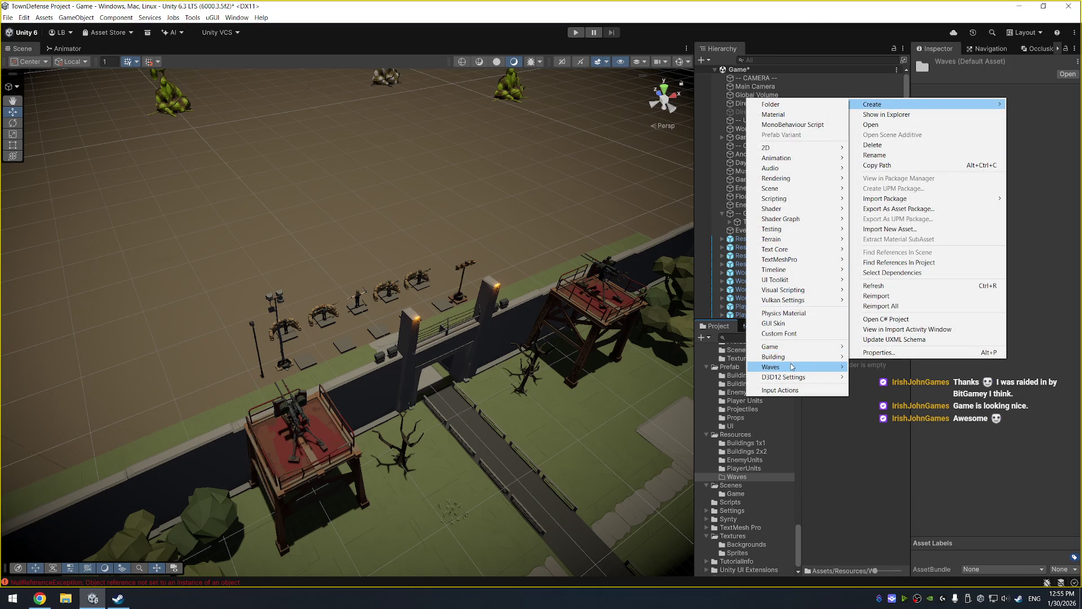
{"action": "mouse_move", "coordinate": [791, 369]}
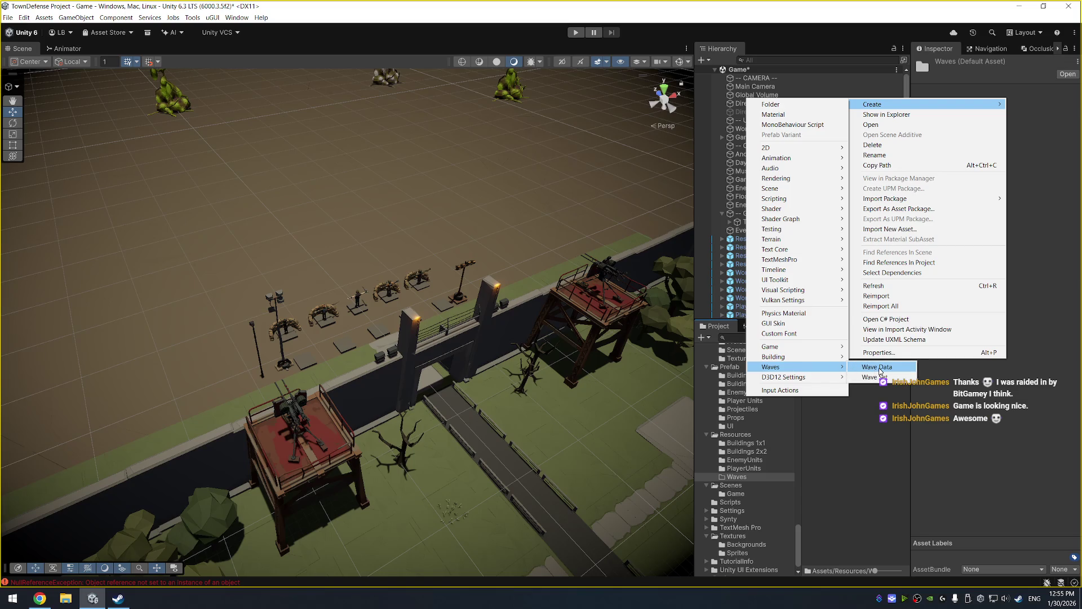
{"action": "left_click", "coordinate": [879, 367]}
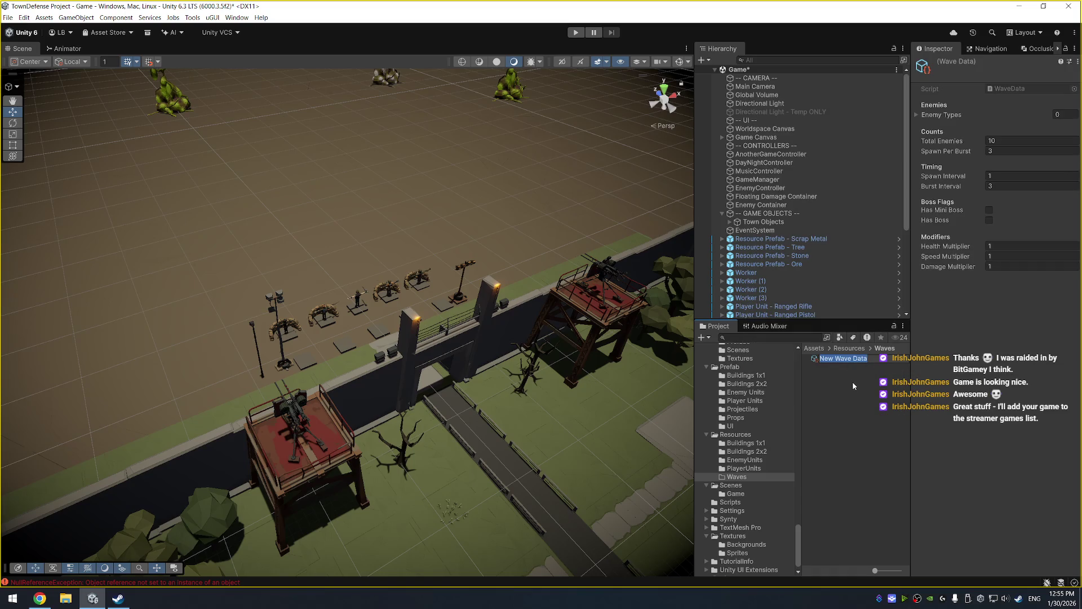
{"action": "left_click", "coordinate": [917, 118]}
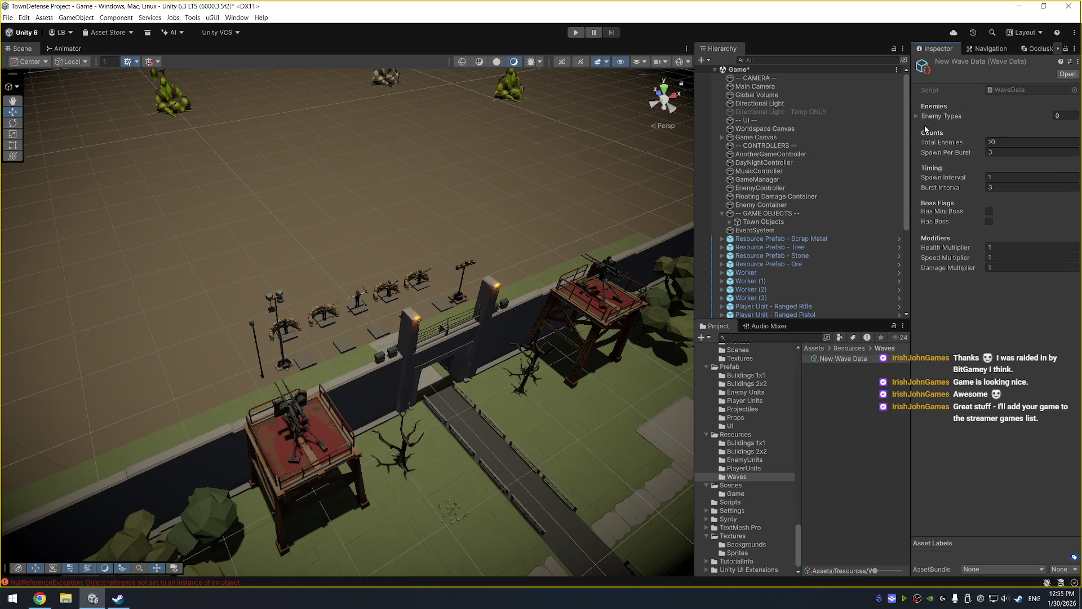
{"action": "left_click", "coordinate": [916, 116]}
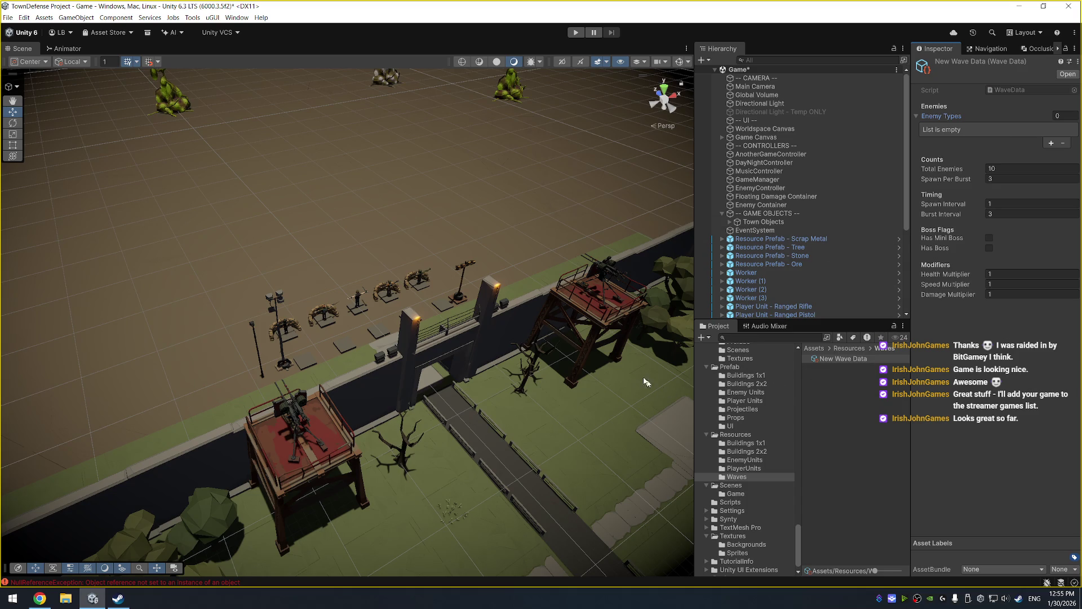
{"action": "left_click_drag", "start_coordinate": [445, 436], "coordinate": [482, 334]}
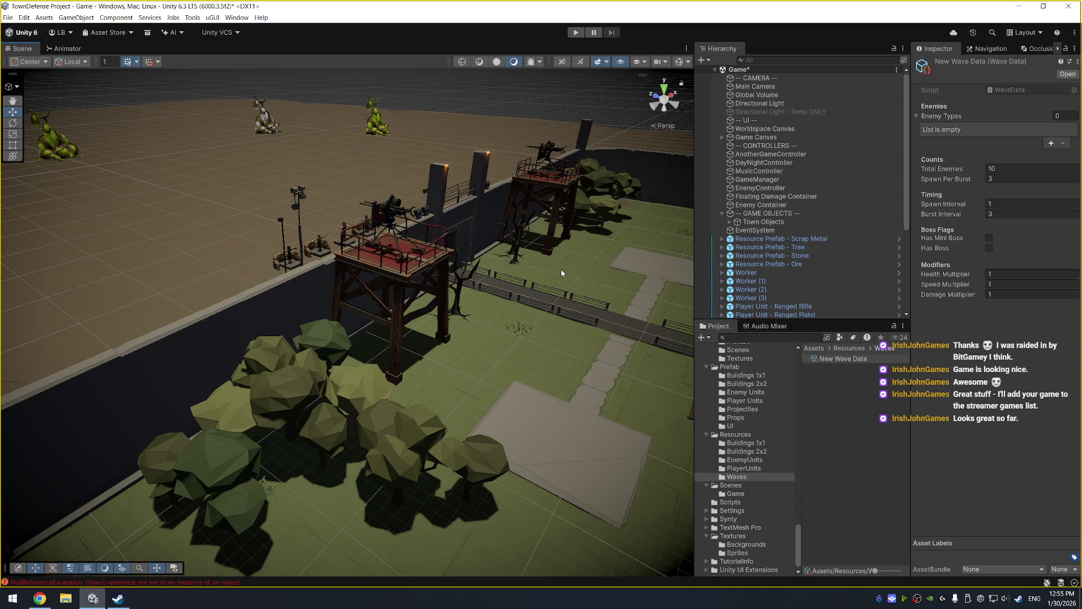
Select Worker (2) in the town to view its settings.
{"action": "scroll", "coordinate": [560, 269], "scroll_direction": "down", "scroll_amount": 10}
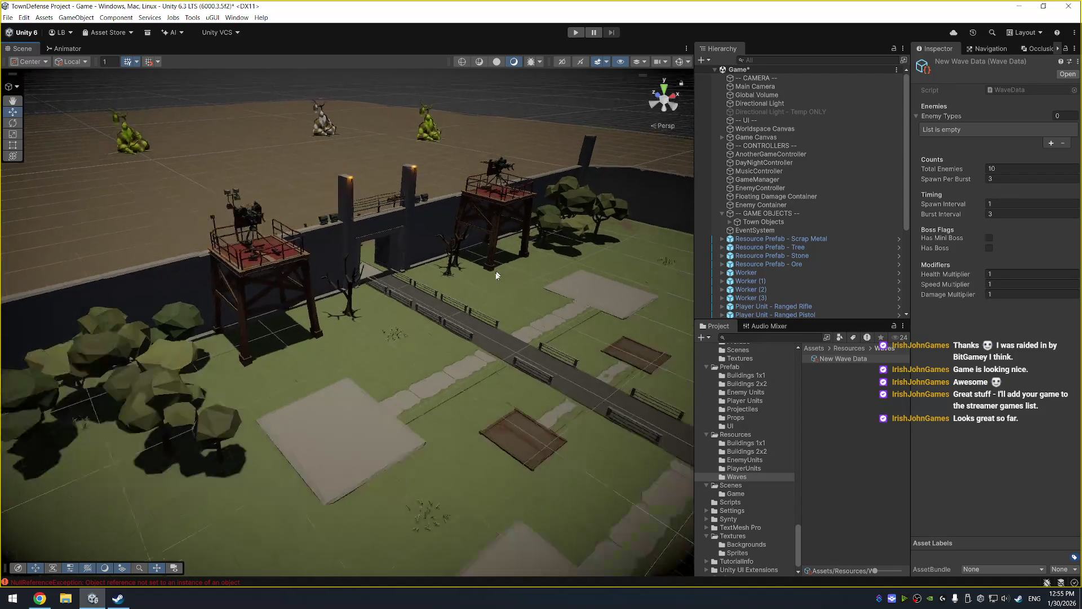
{"action": "scroll", "coordinate": [401, 237], "scroll_direction": "up", "scroll_amount": 10}
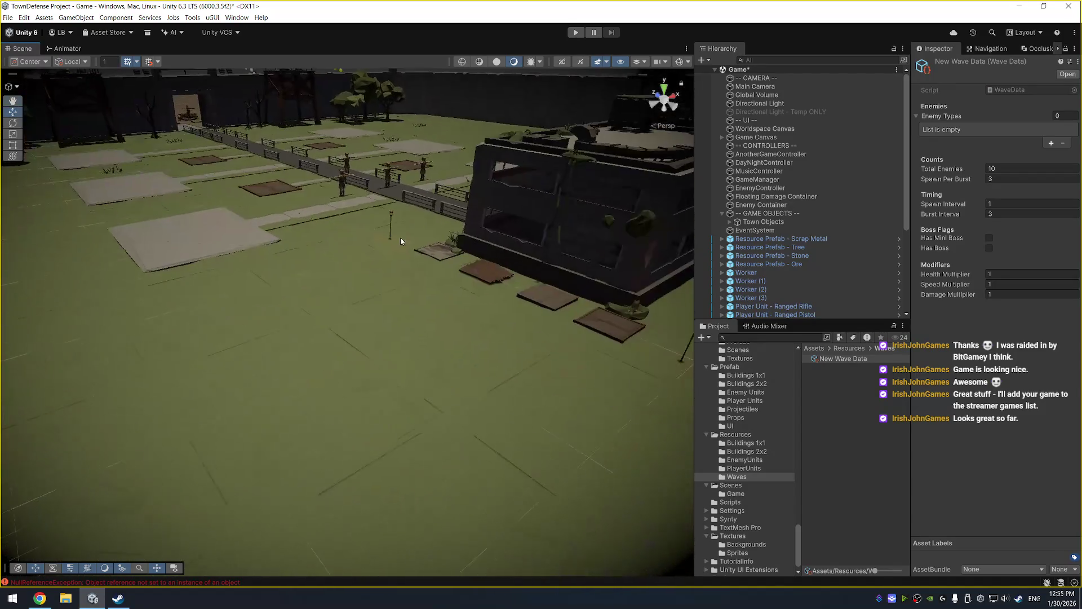
{"action": "left_click", "coordinate": [342, 184]}
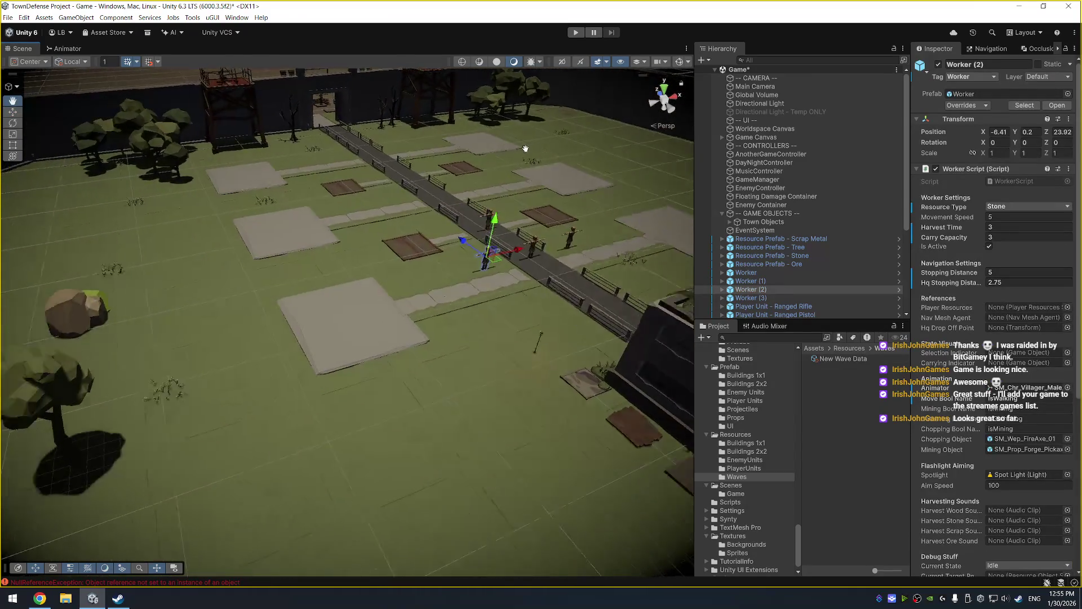
{"action": "scroll", "coordinate": [525, 149], "scroll_direction": "down", "scroll_amount": 5}
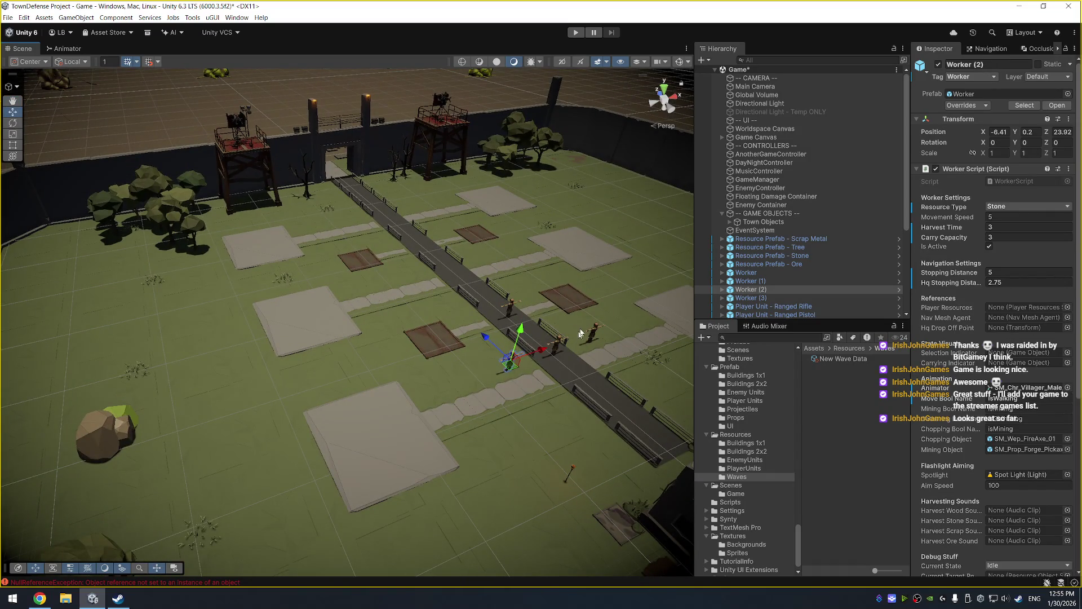
{"action": "scroll", "coordinate": [558, 284], "scroll_direction": "up", "scroll_amount": 5}
{"action": "scroll", "coordinate": [558, 283], "scroll_direction": "down", "scroll_amount": 3}
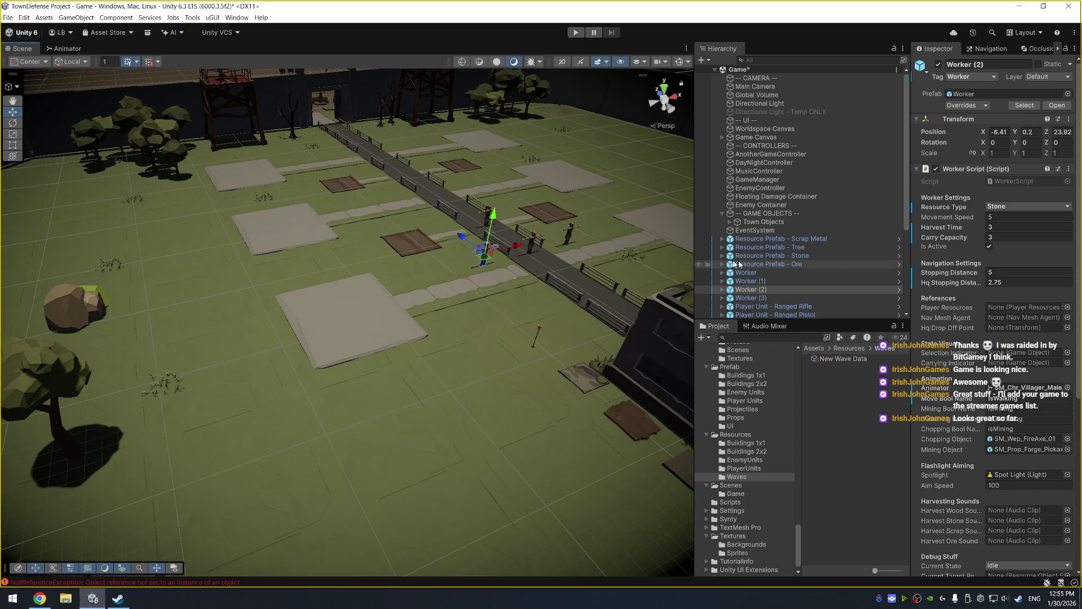
Check the worker's Resource Type options, keep Stone, and ping WorkerScript in Scripts.
{"action": "left_click", "coordinate": [1001, 206]}
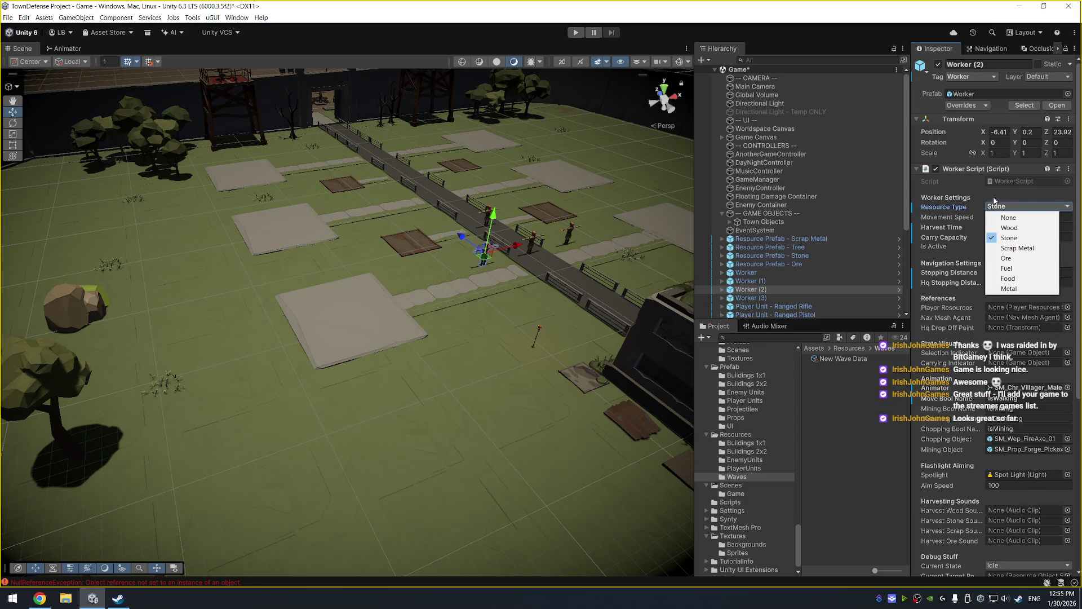
{"action": "left_click", "coordinate": [1012, 181]}
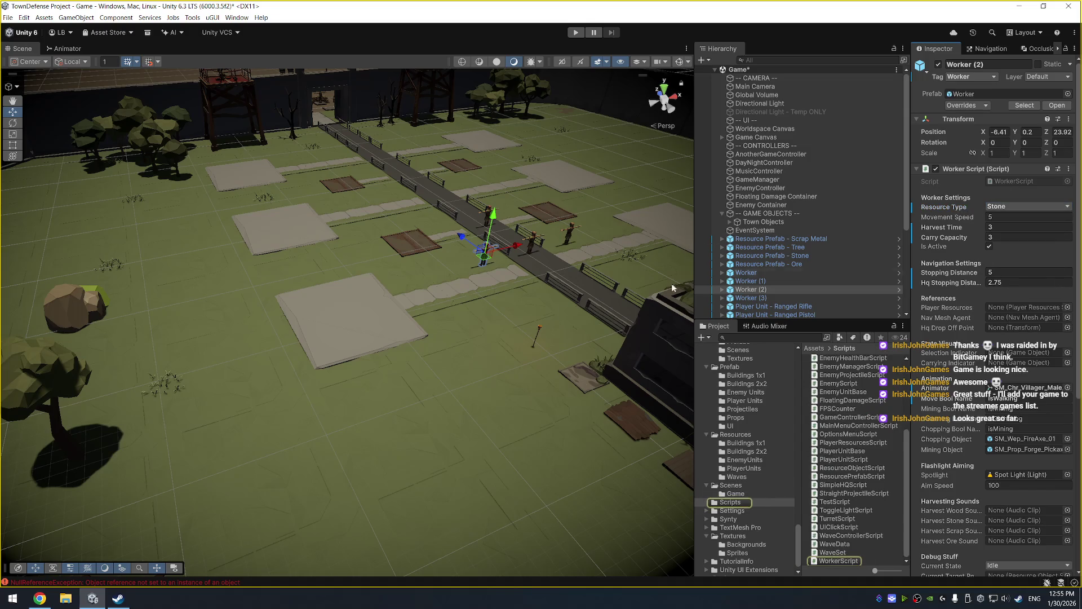
{"action": "scroll", "coordinate": [456, 322], "scroll_direction": "down", "scroll_amount": 3}
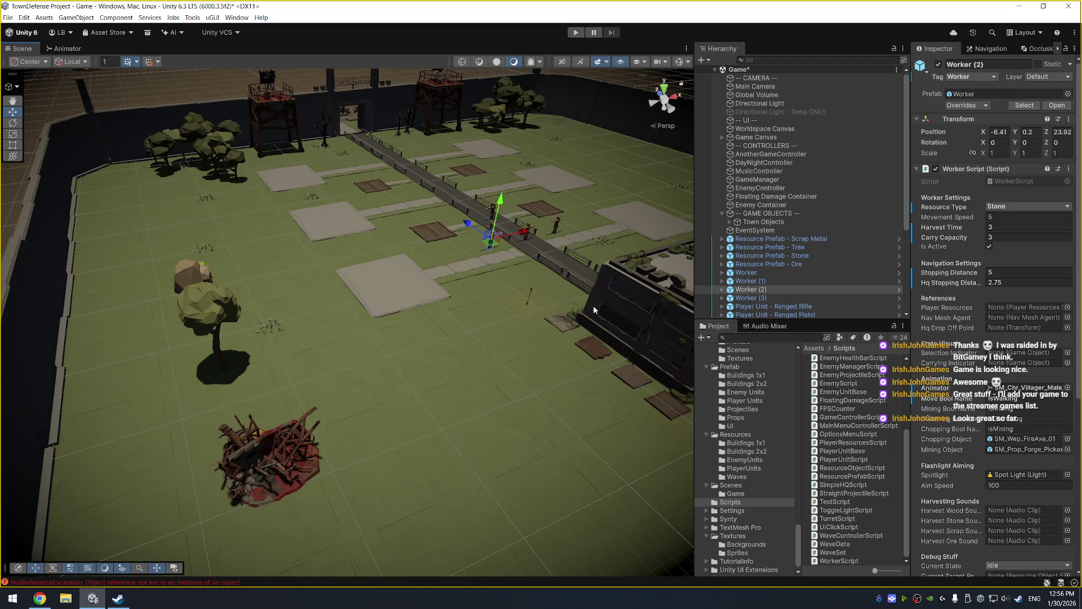
{"action": "left_click_drag", "start_coordinate": [594, 310], "coordinate": [557, 283]}
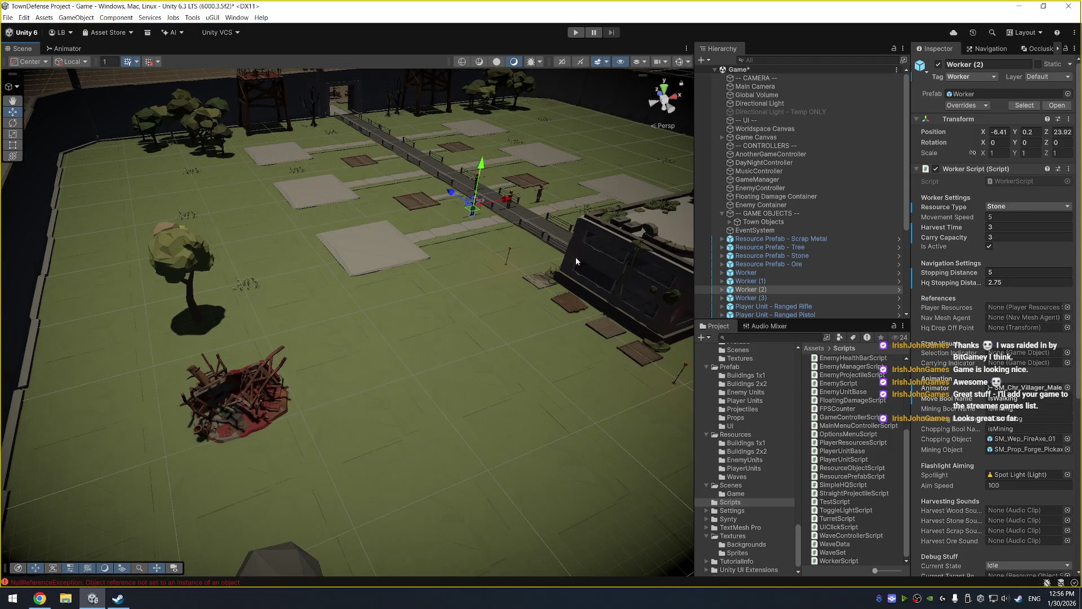
Select the Scrap Metal resource pile, recentre on the town, and start Play mode.
{"action": "left_click", "coordinate": [255, 403]}
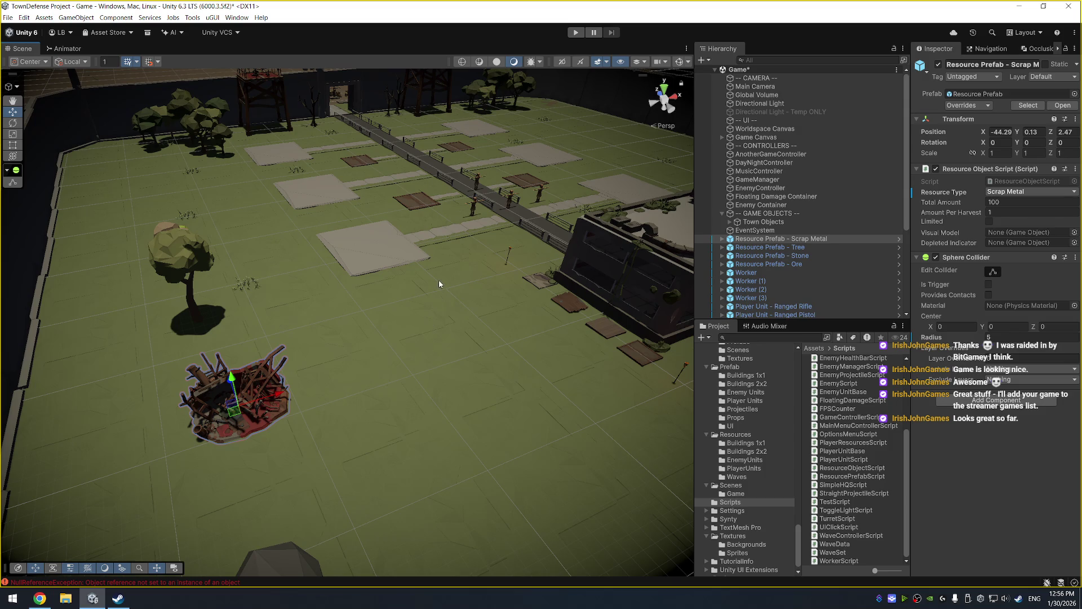
{"action": "scroll", "coordinate": [425, 254], "scroll_direction": "down", "scroll_amount": 3}
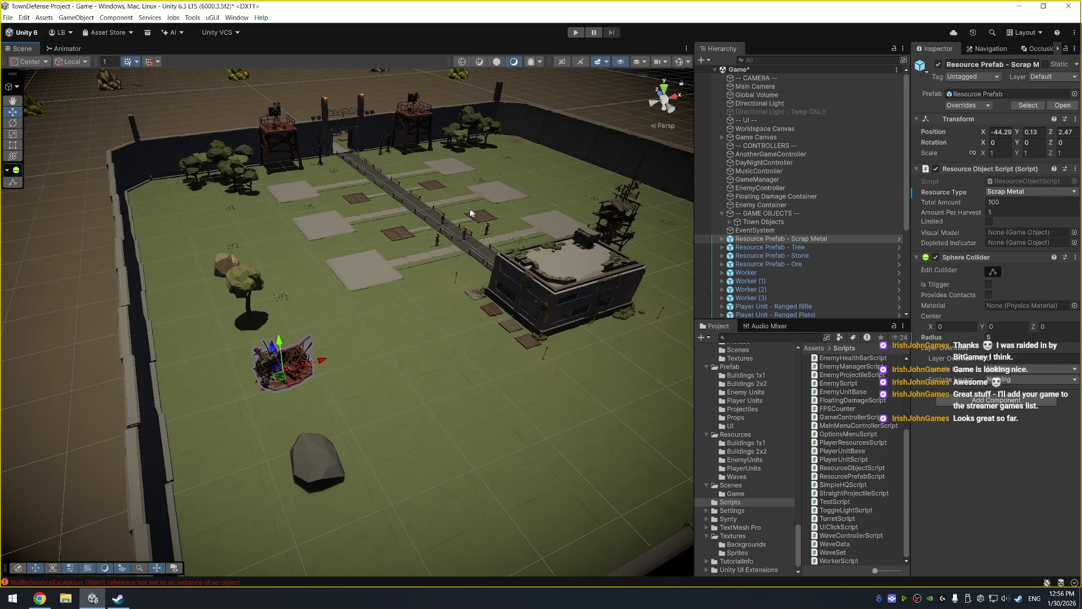
{"action": "scroll", "coordinate": [558, 150], "scroll_direction": "up", "scroll_amount": 3}
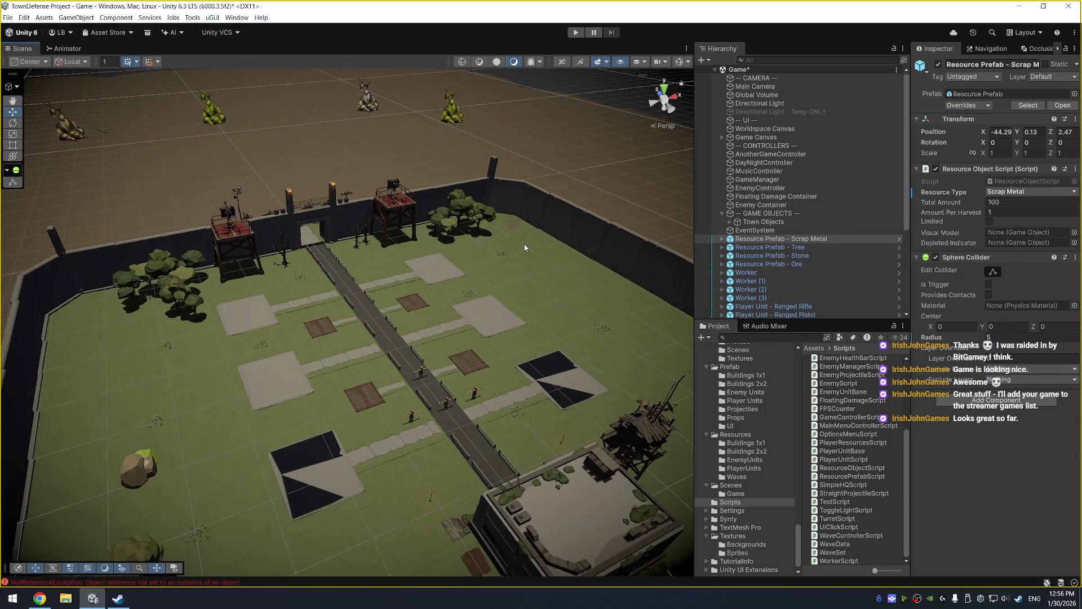
{"action": "scroll", "coordinate": [522, 255], "scroll_direction": "up", "scroll_amount": 5}
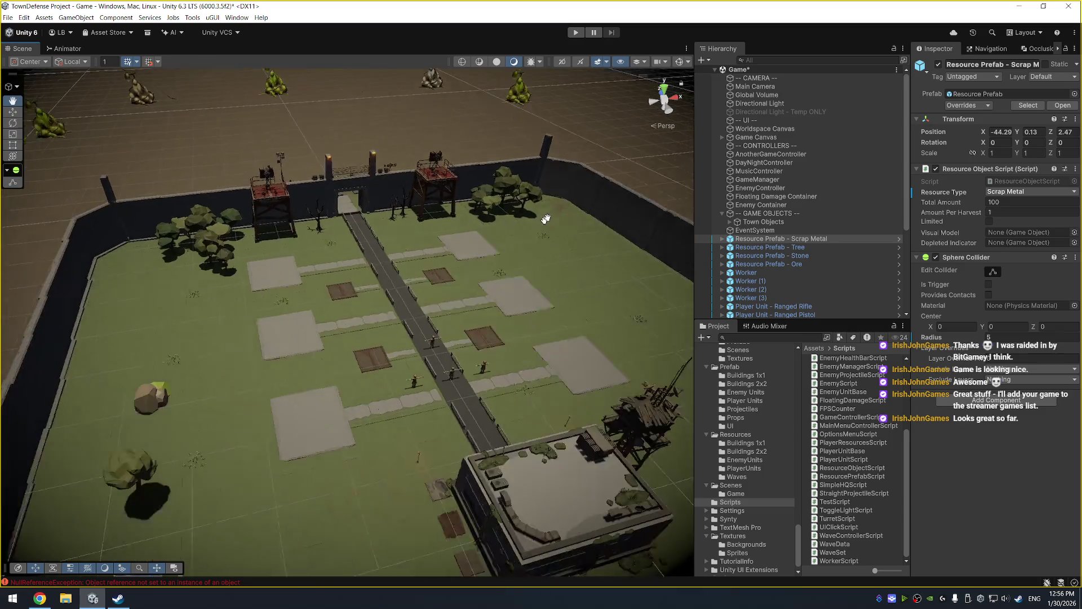
{"action": "left_click_drag", "start_coordinate": [454, 279], "coordinate": [496, 259]}
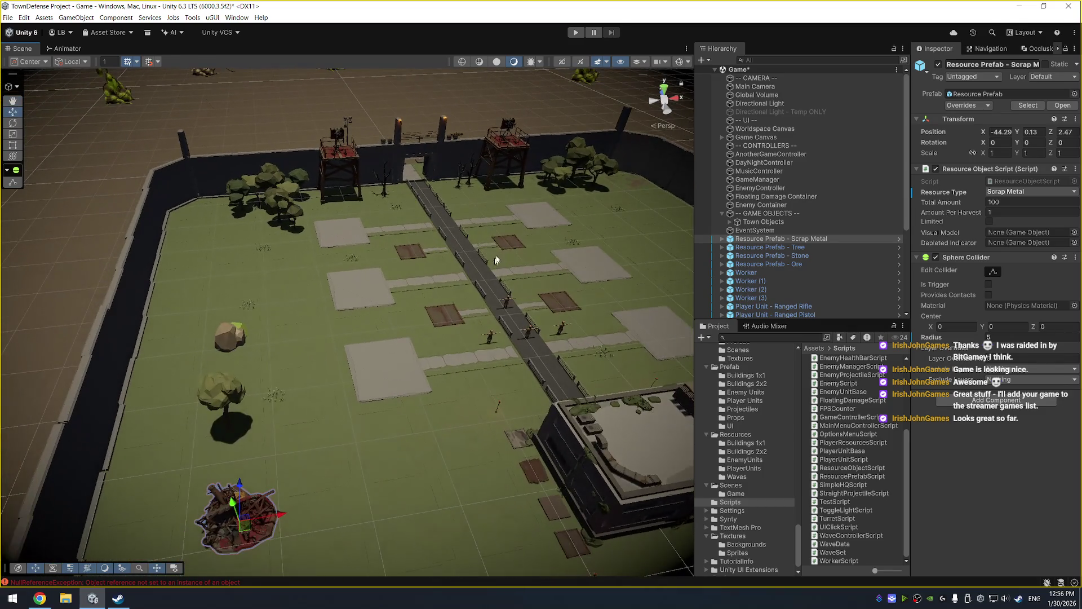
{"action": "left_click", "coordinate": [578, 34]}
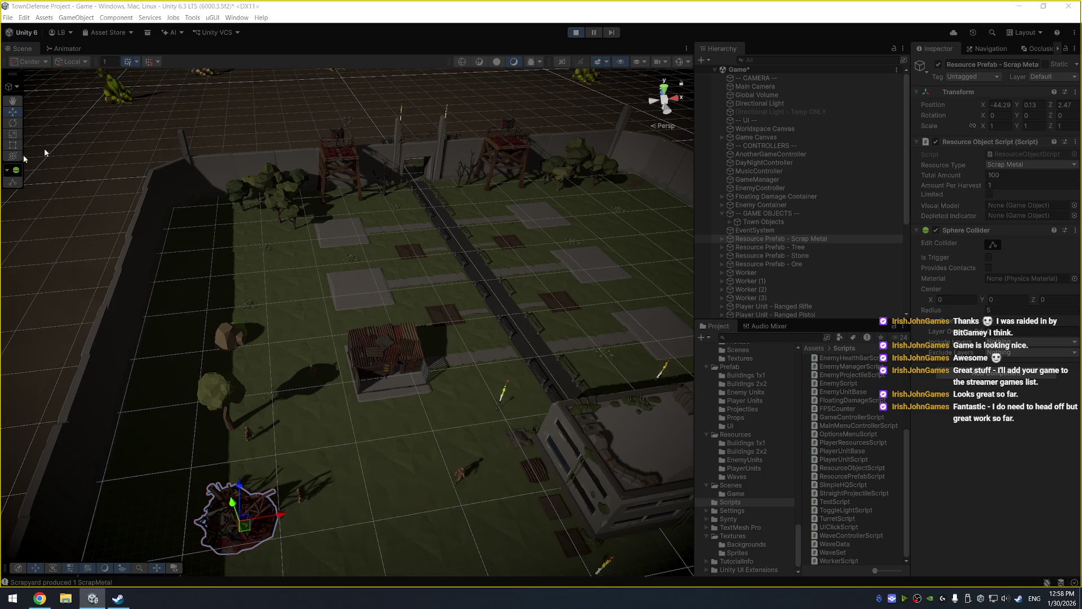
Stop Play mode after the test run that produced 1 ScrapMetal.
{"action": "left_click", "coordinate": [576, 33]}
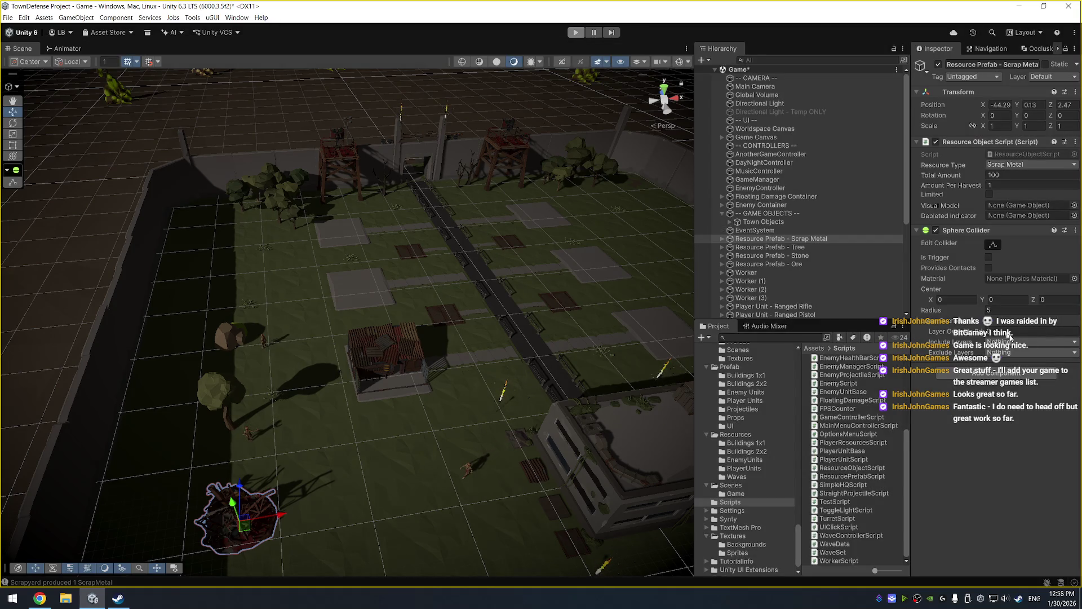
Open the ProPixelizer v1.8.2 .unitypackage from the desktop and import it.
{"action": "key", "text": "super"}
{"action": "key", "text": "super+d"}
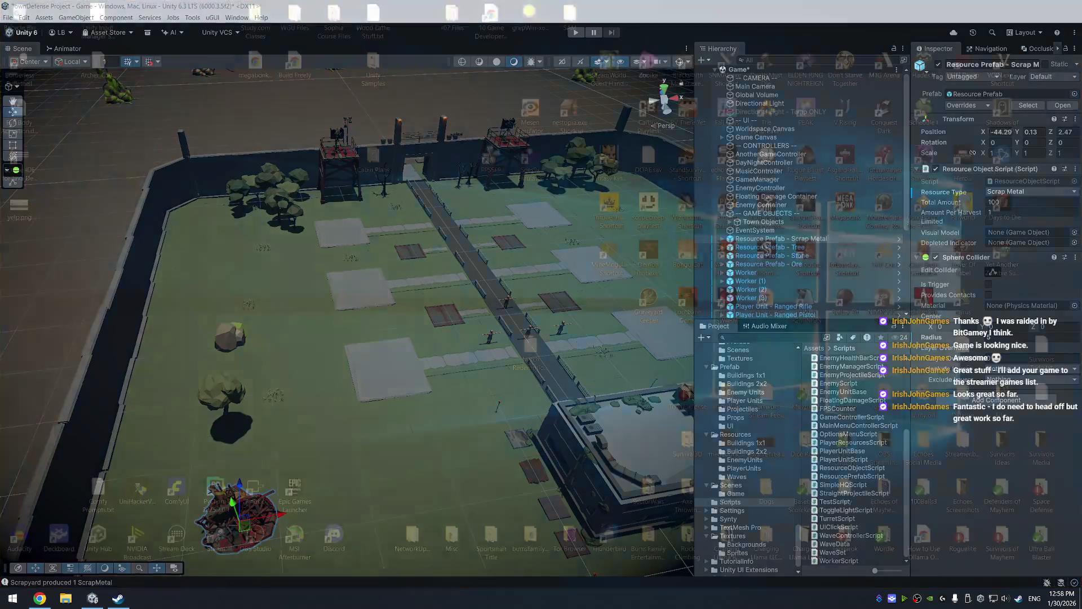
{"action": "key", "text": "super+d"}
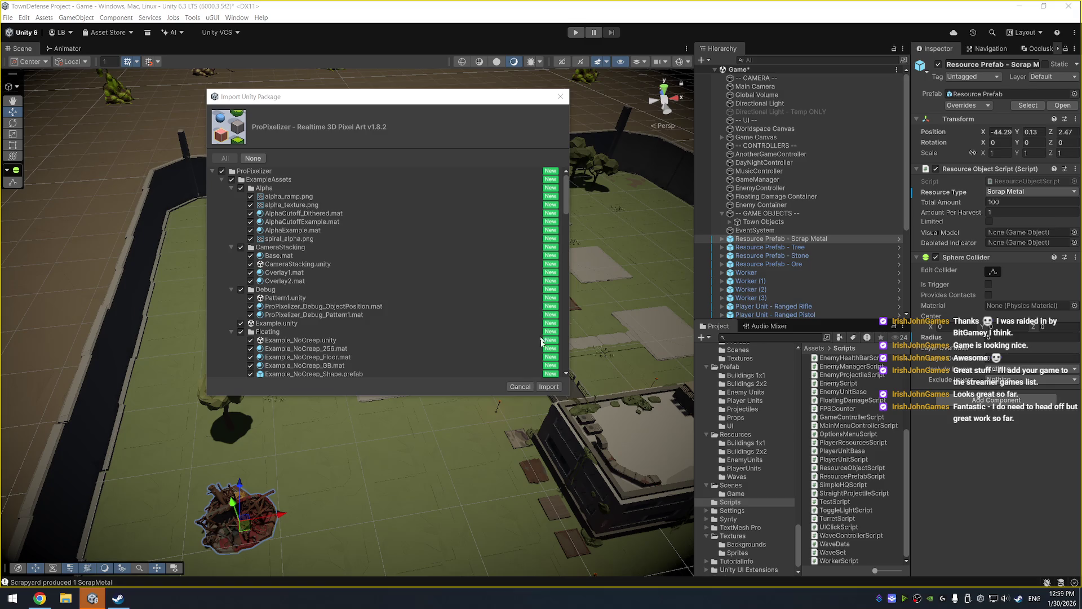
{"action": "left_click", "coordinate": [548, 386]}
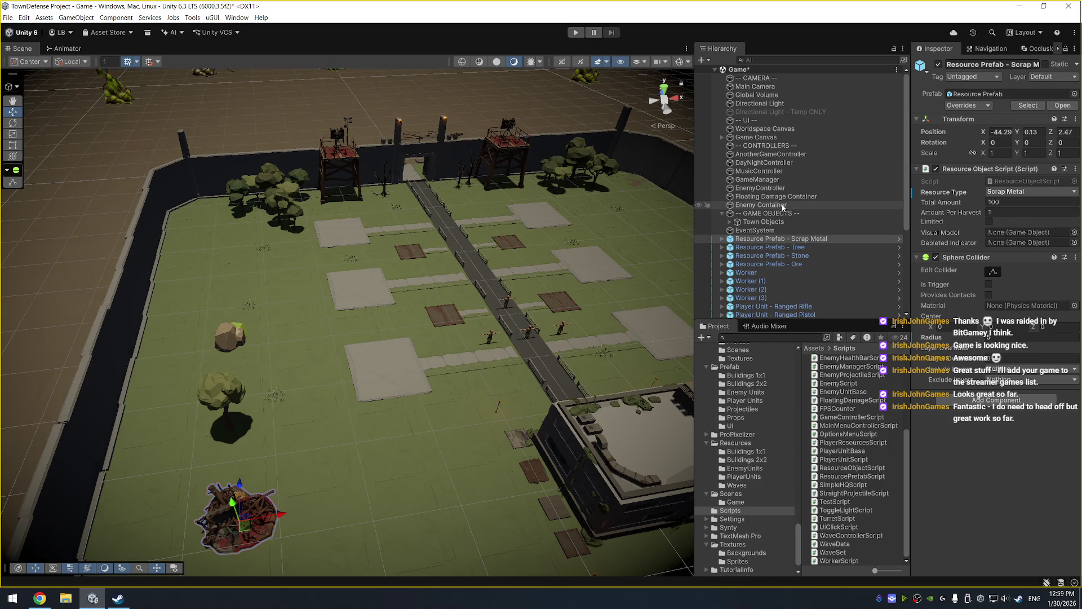
Confirm EnemyController has no wave set available, then open the Waves folder.
{"action": "left_click", "coordinate": [783, 205]}
{"action": "left_click", "coordinate": [786, 188]}
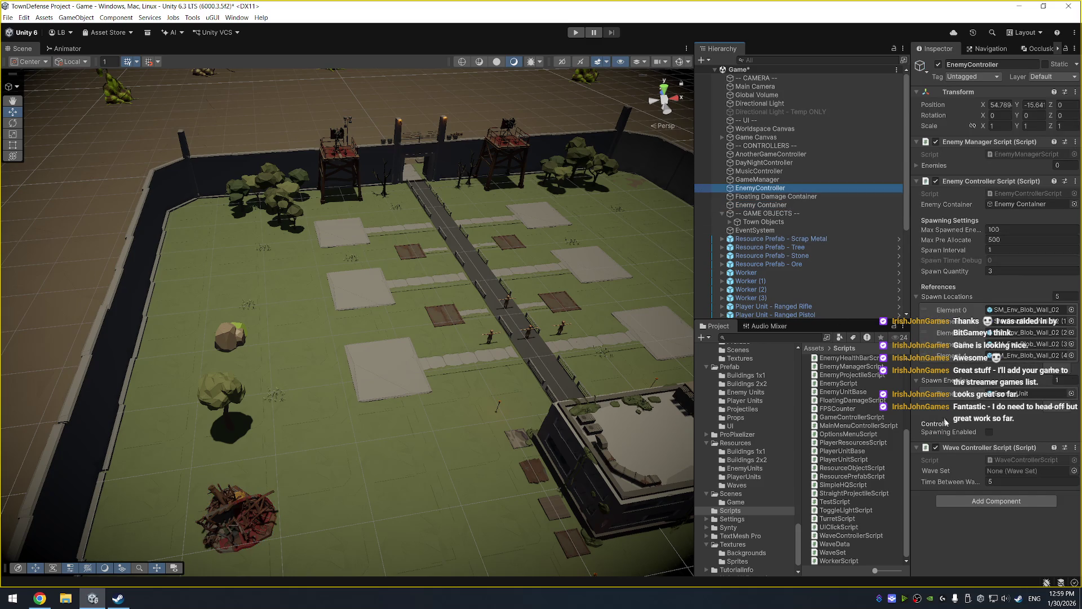
{"action": "left_click", "coordinate": [1074, 471]}
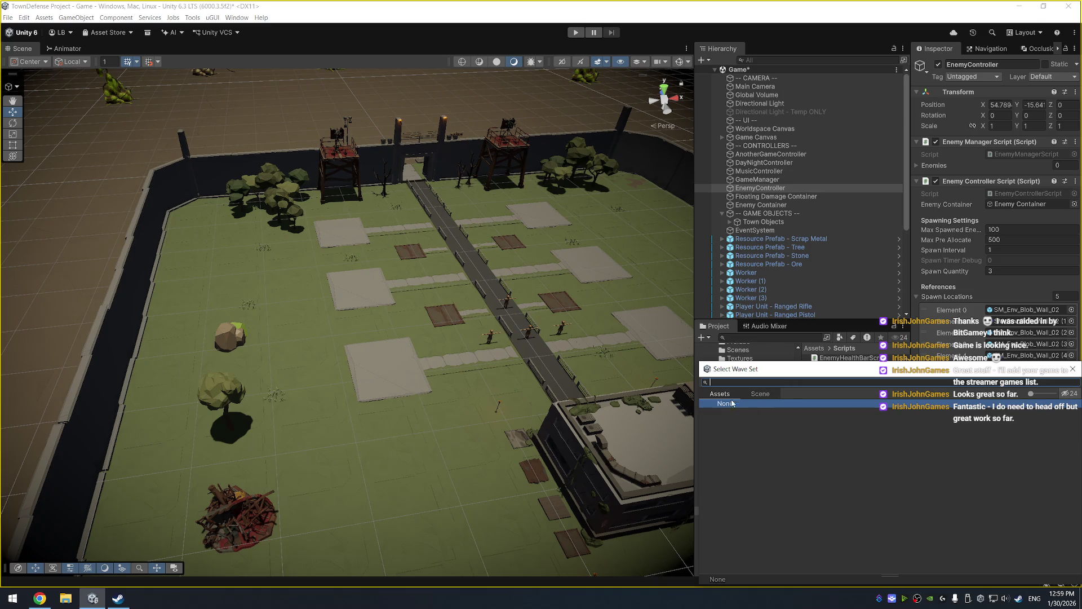
{"action": "left_click", "coordinate": [1073, 369]}
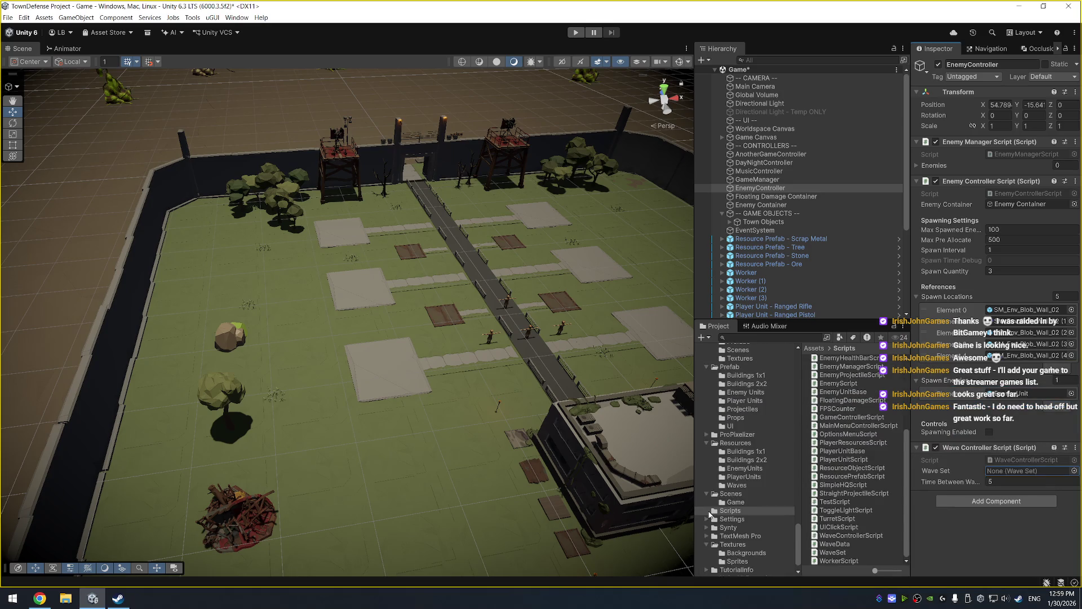
{"action": "left_click", "coordinate": [736, 469]}
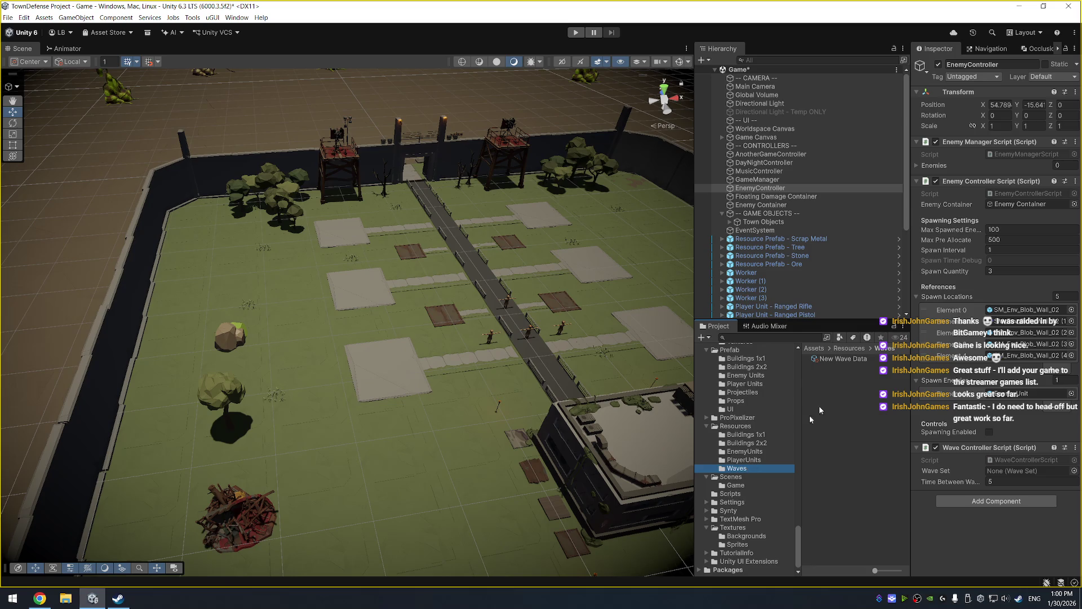
Create a Wave Set asset named New Wave Set in the Waves folder.
{"action": "right_click", "coordinate": [831, 387]}
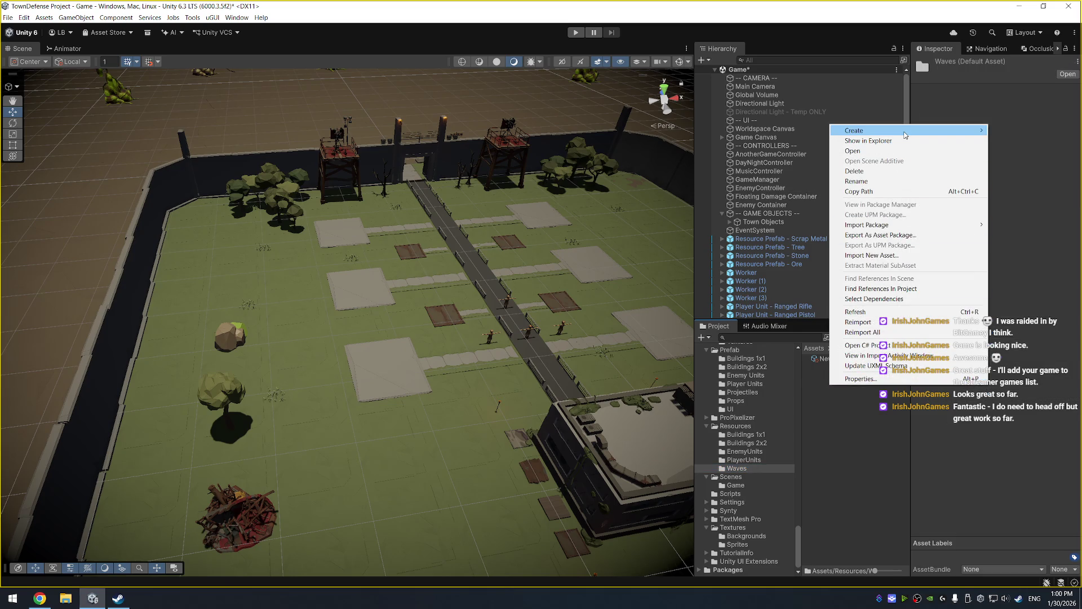
{"action": "mouse_move", "coordinate": [899, 134]}
{"action": "mouse_move", "coordinate": [786, 395]}
{"action": "left_click", "coordinate": [865, 403]}
{"action": "key", "text": "Return"}
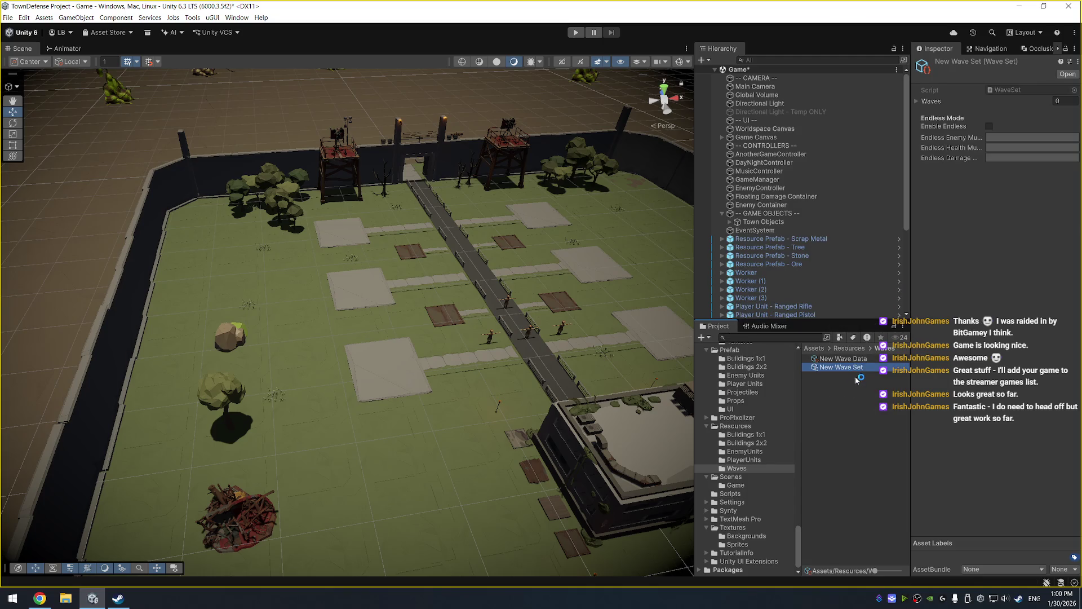
Add New Wave Data to the Waves list, add two more entries, and enable endless mode.
{"action": "mouse_move", "coordinate": [859, 362]}
{"action": "left_mouse_down"}
{"action": "mouse_move", "coordinate": [860, 378]}
{"action": "mouse_move", "coordinate": [901, 363]}
{"action": "mouse_move", "coordinate": [953, 144]}
{"action": "mouse_move", "coordinate": [917, 103]}
{"action": "left_mouse_up"}
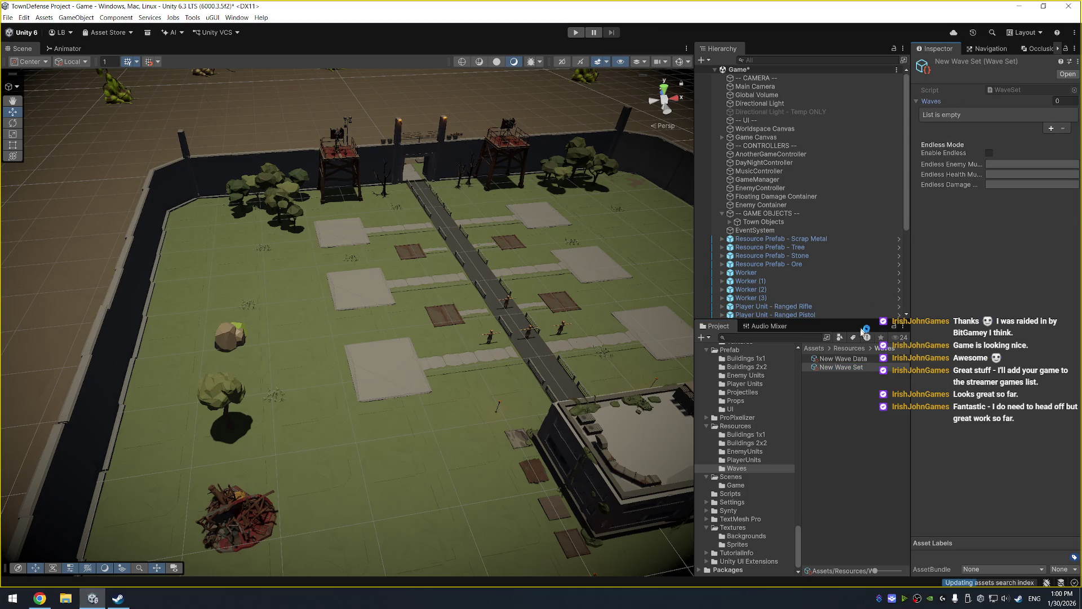
{"action": "mouse_move", "coordinate": [1010, 194]}
{"action": "left_mouse_down"}
{"action": "mouse_move", "coordinate": [1020, 107]}
{"action": "mouse_move", "coordinate": [1051, 107]}
{"action": "left_mouse_up"}
{"action": "left_click", "coordinate": [1052, 127]}
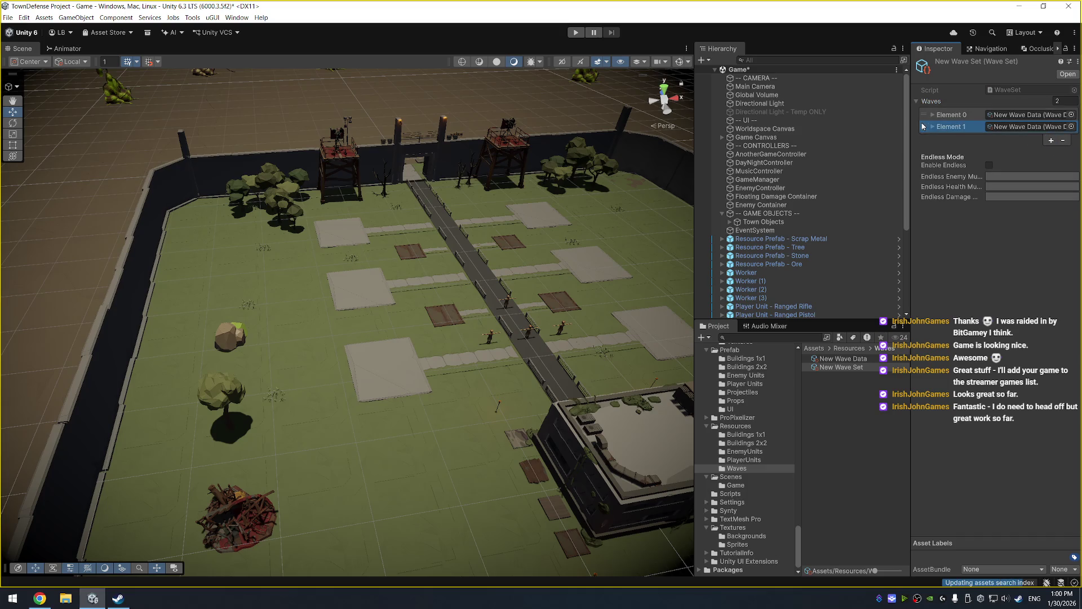
{"action": "left_click", "coordinate": [1052, 141]}
{"action": "left_click", "coordinate": [989, 177]}
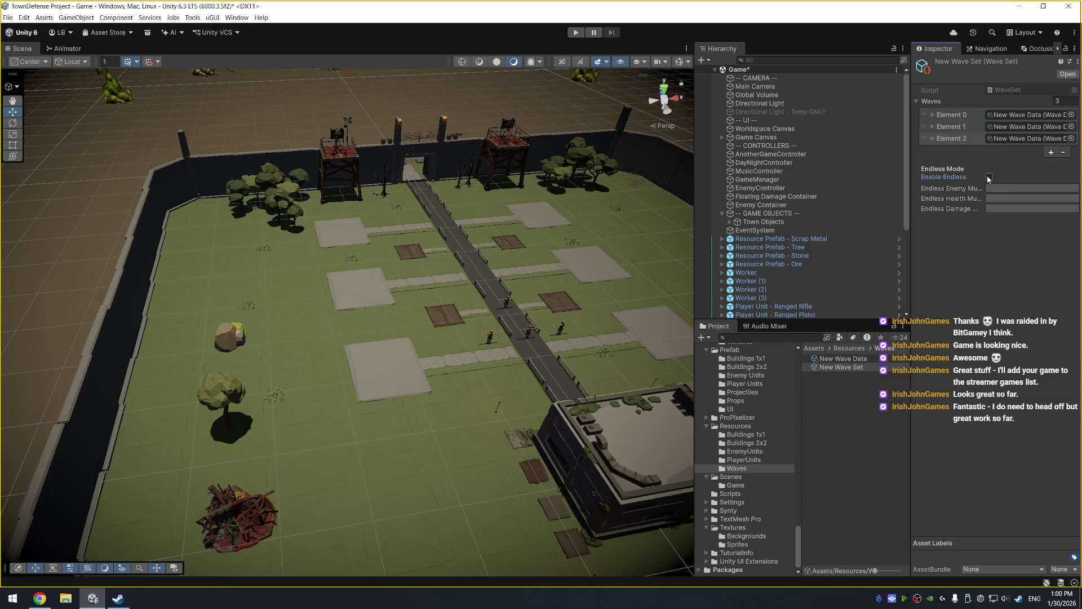
Remove the two extra waves and give the endless enemy multiplier an ease-in curve.
{"action": "left_click", "coordinate": [1063, 152]}
{"action": "left_click", "coordinate": [1063, 141]}
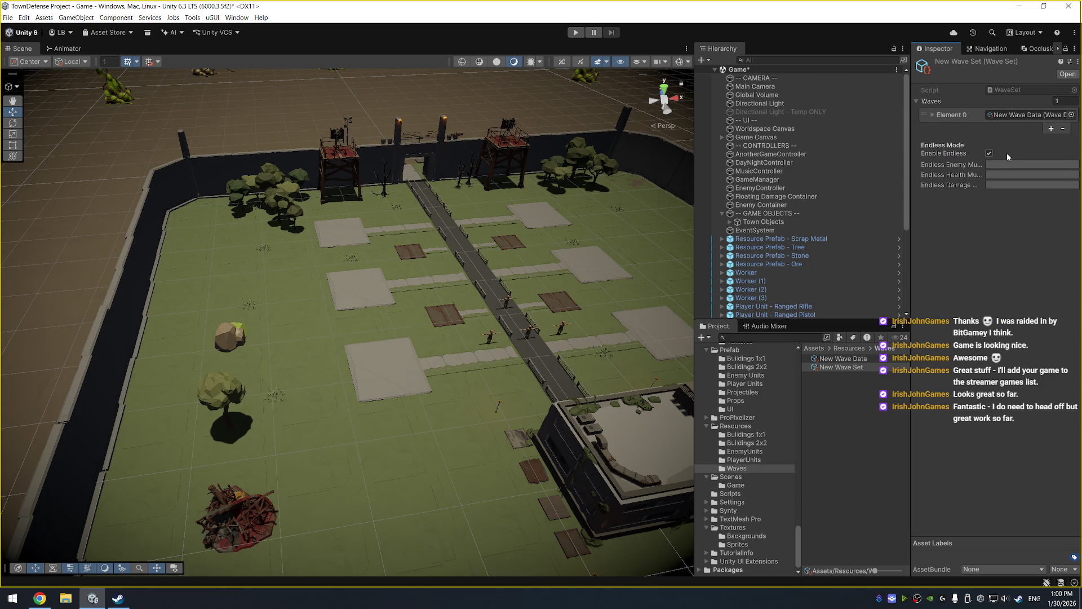
{"action": "left_click", "coordinate": [1004, 164]}
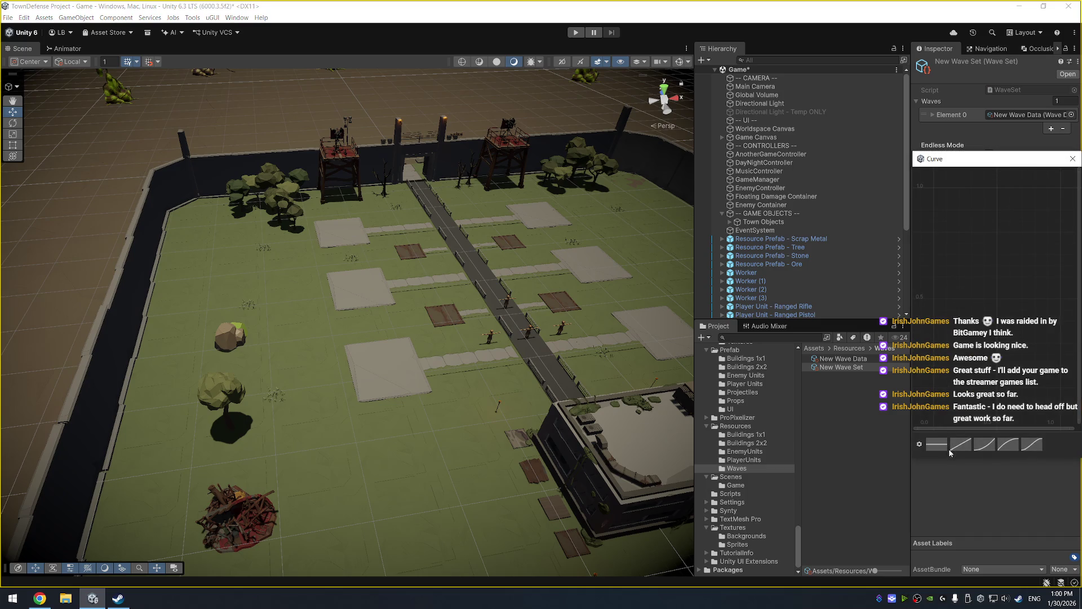
{"action": "left_click", "coordinate": [992, 445]}
{"action": "left_click_drag", "start_coordinate": [909, 297], "coordinate": [519, 296]}
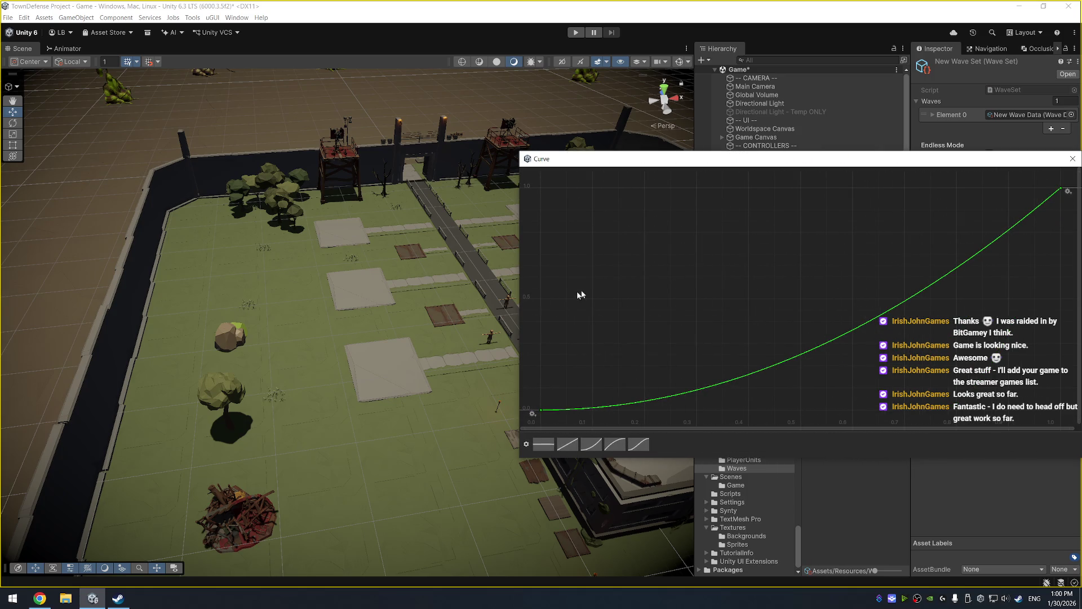
{"action": "left_click", "coordinate": [1073, 159]}
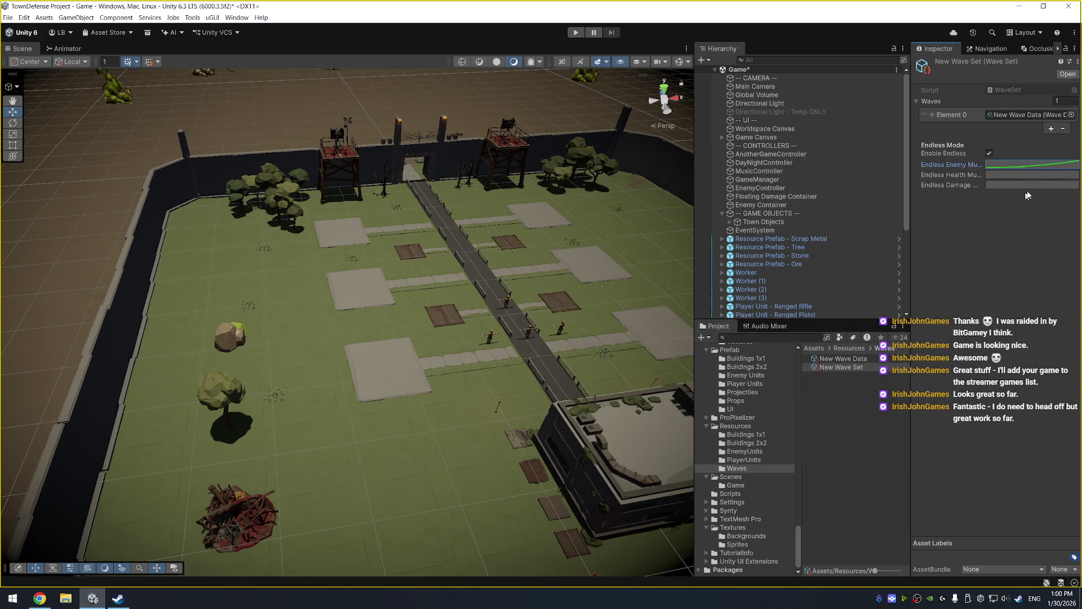
Set the endless health multiplier to ease-in-out and the damage multiplier to linear.
{"action": "left_click", "coordinate": [1045, 184]}
{"action": "left_click", "coordinate": [590, 459]}
{"action": "left_click", "coordinate": [638, 456]}
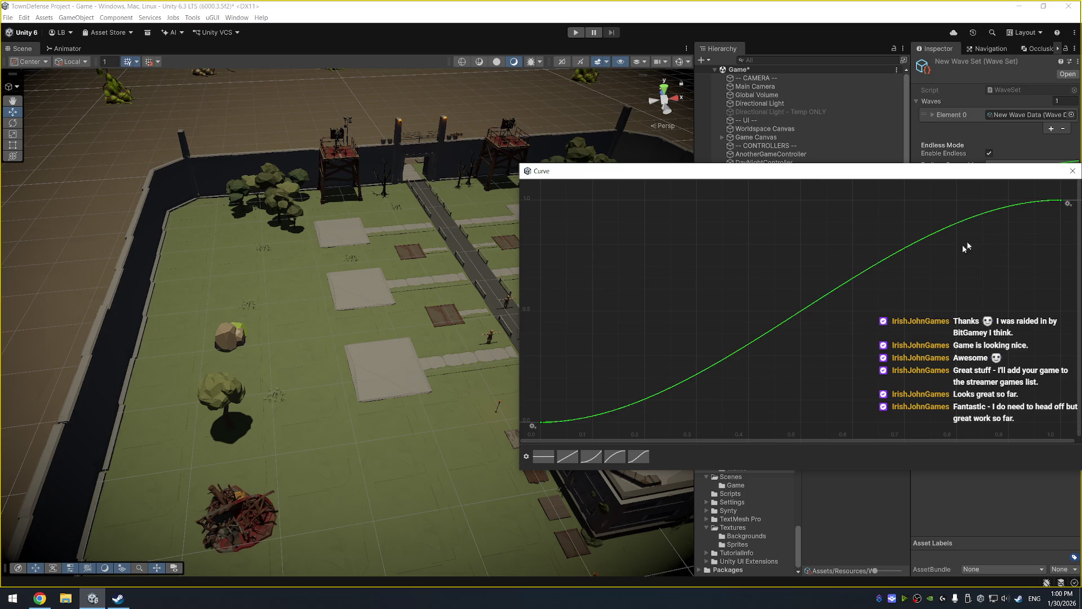
{"action": "left_click", "coordinate": [1076, 170]}
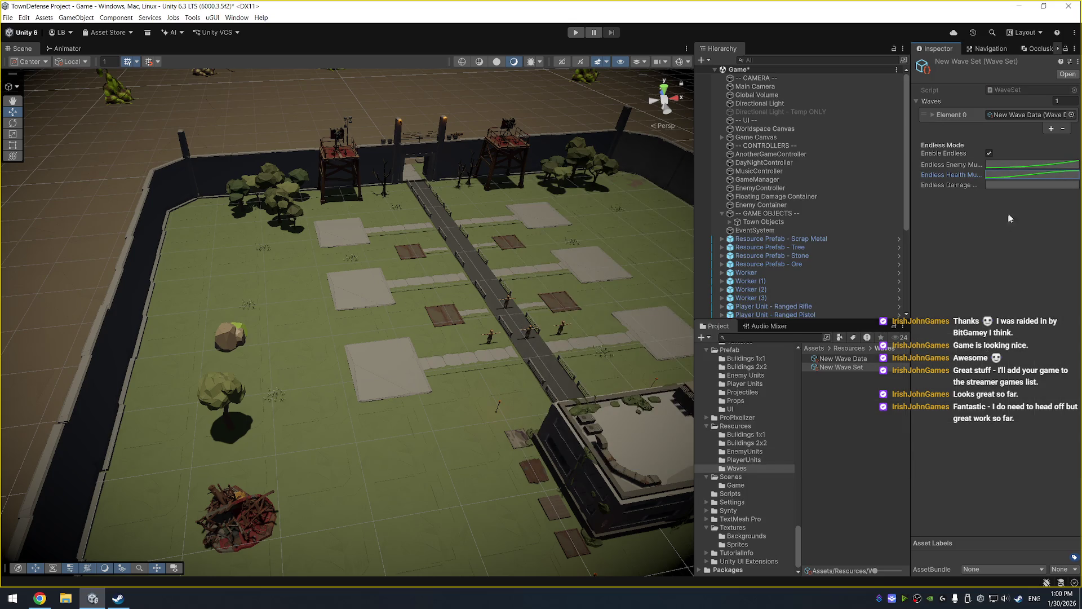
{"action": "left_click", "coordinate": [1034, 187]}
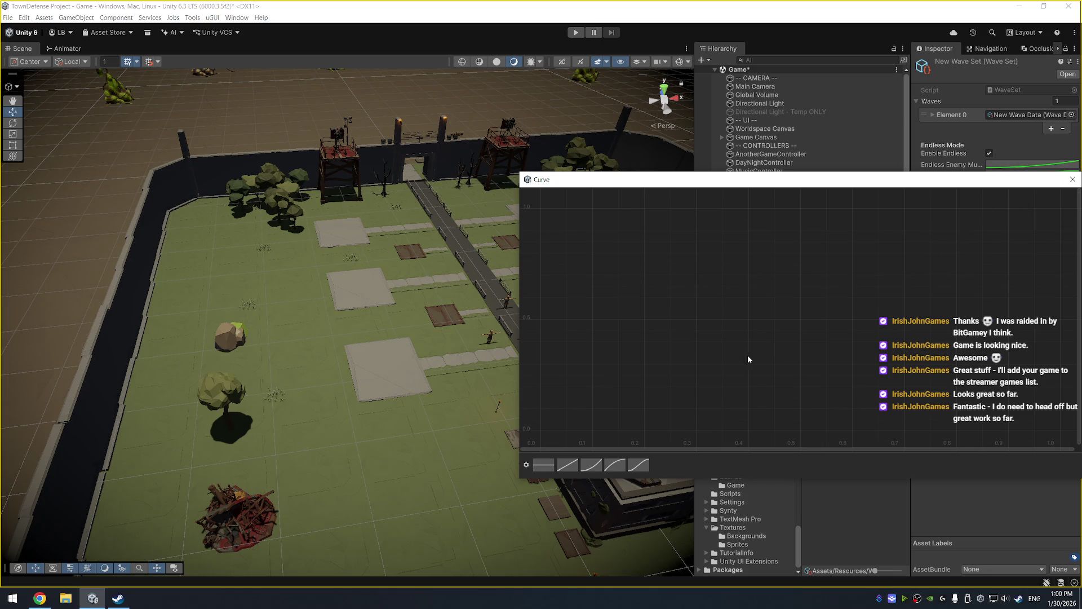
{"action": "left_click", "coordinate": [569, 467]}
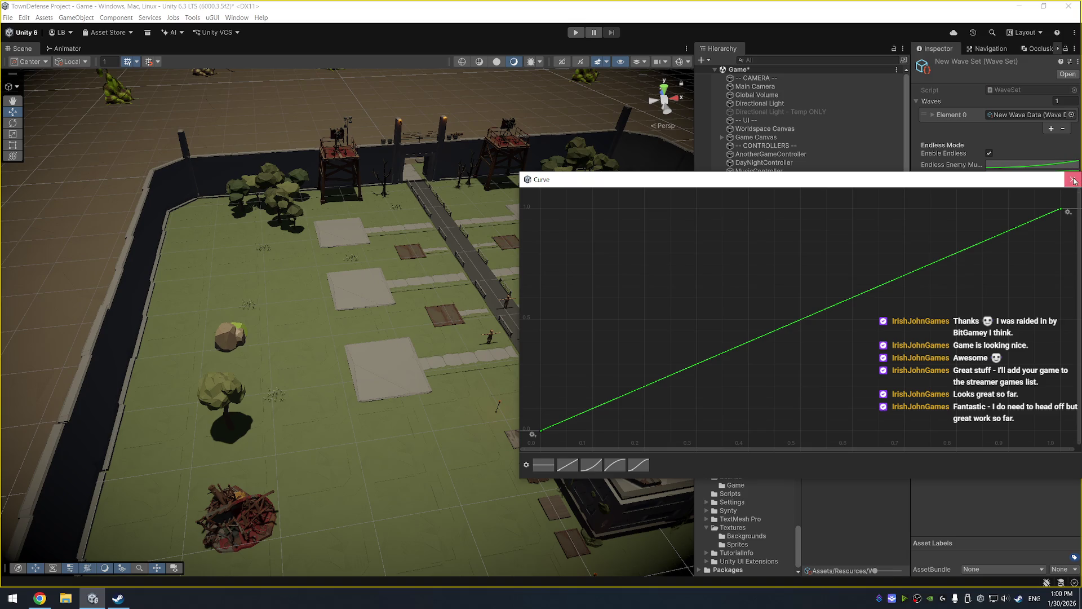
{"action": "left_click", "coordinate": [1073, 180]}
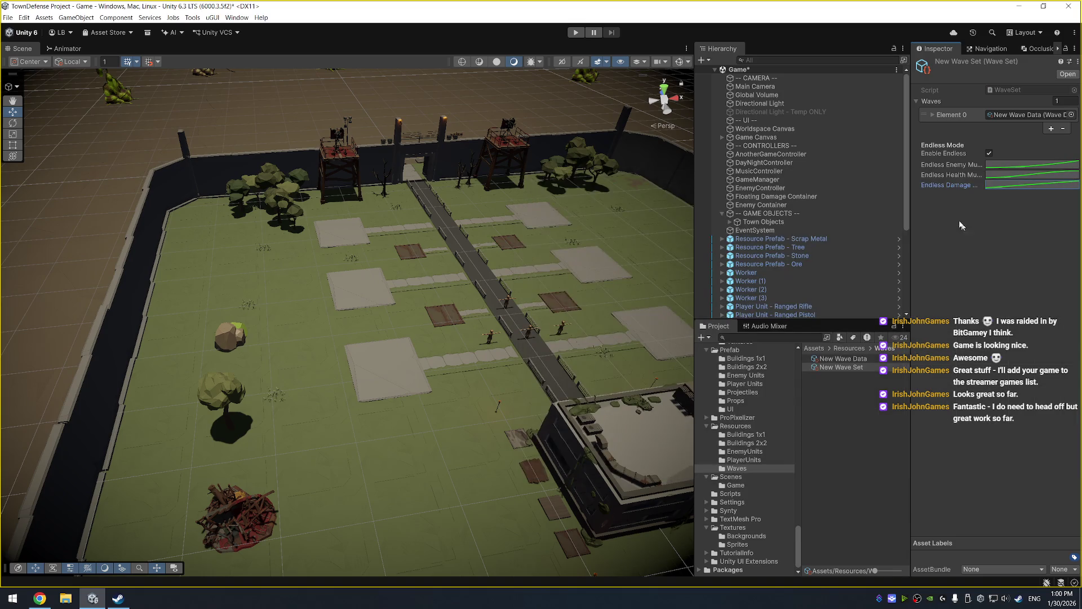
Widen the Inspector, recheck the enemy multiplier curve, and select New Wave Data.
{"action": "mouse_move", "coordinate": [911, 175]}
{"action": "left_mouse_down"}
{"action": "mouse_move", "coordinate": [823, 186]}
{"action": "mouse_move", "coordinate": [892, 179]}
{"action": "left_mouse_up"}
{"action": "left_click", "coordinate": [1019, 169]}
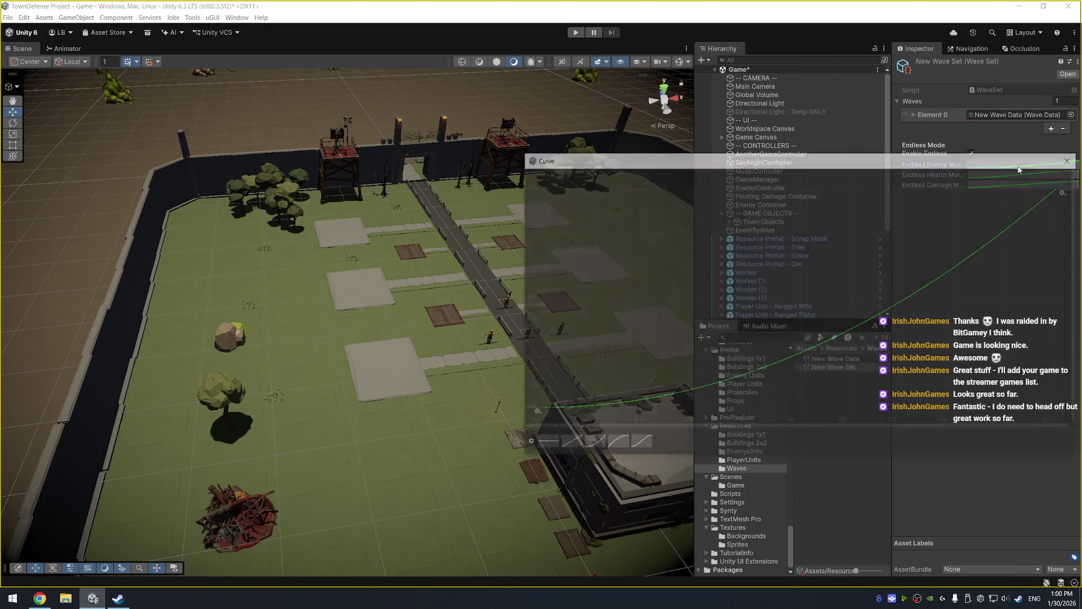
{"action": "left_click", "coordinate": [1072, 158]}
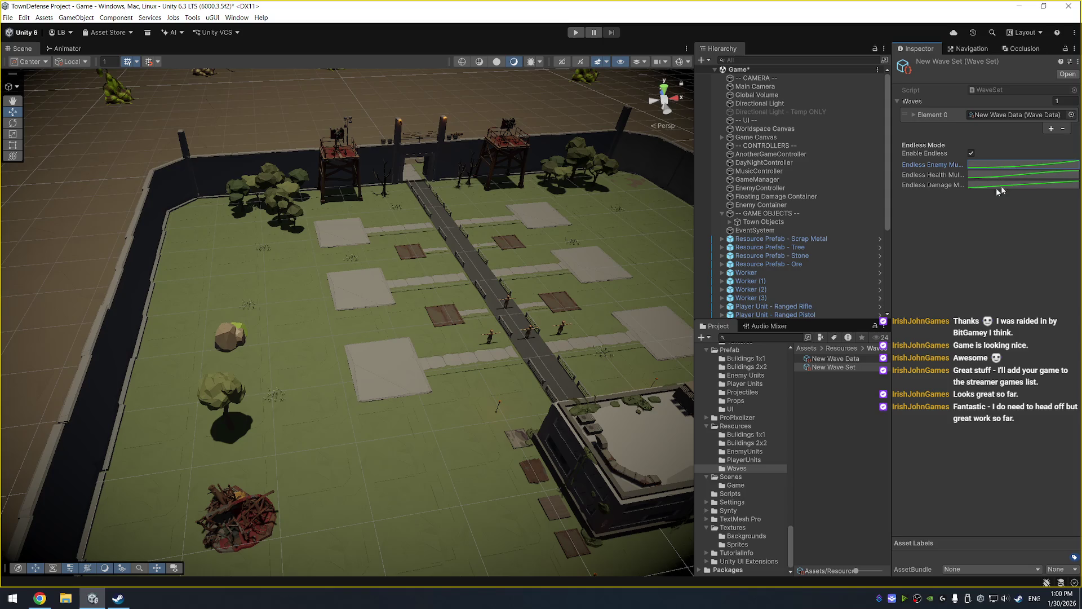
{"action": "left_click", "coordinate": [855, 360]}
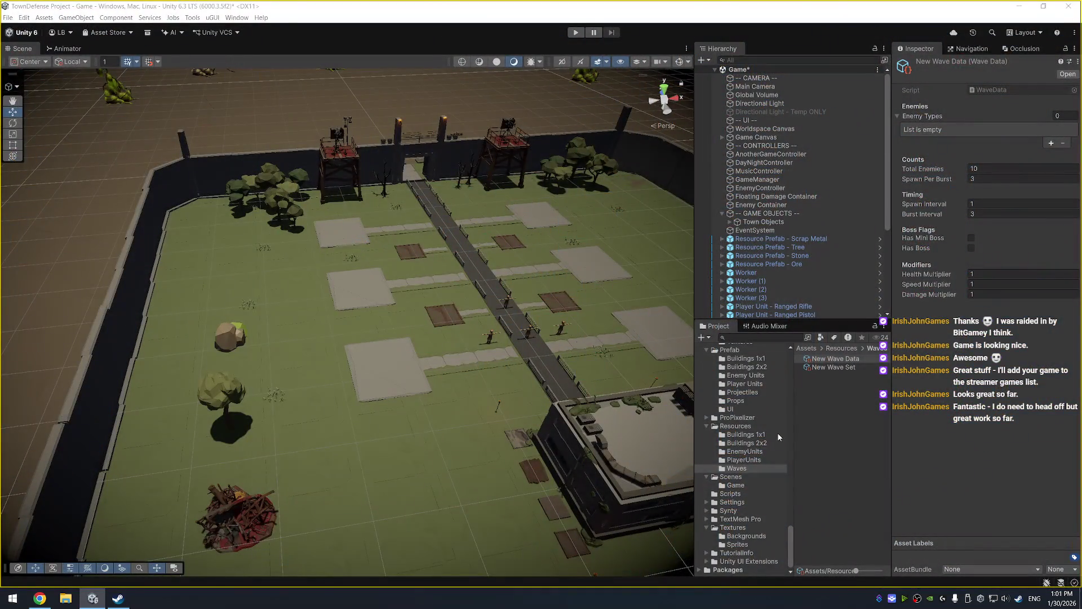
Collapse the PolygonApocalypse, PolygonDungeonRealm, PolygonMilitary and neighbouring Polygon folders in the Project tree.
{"action": "left_click_drag", "start_coordinate": [790, 530], "coordinate": [788, 351]}
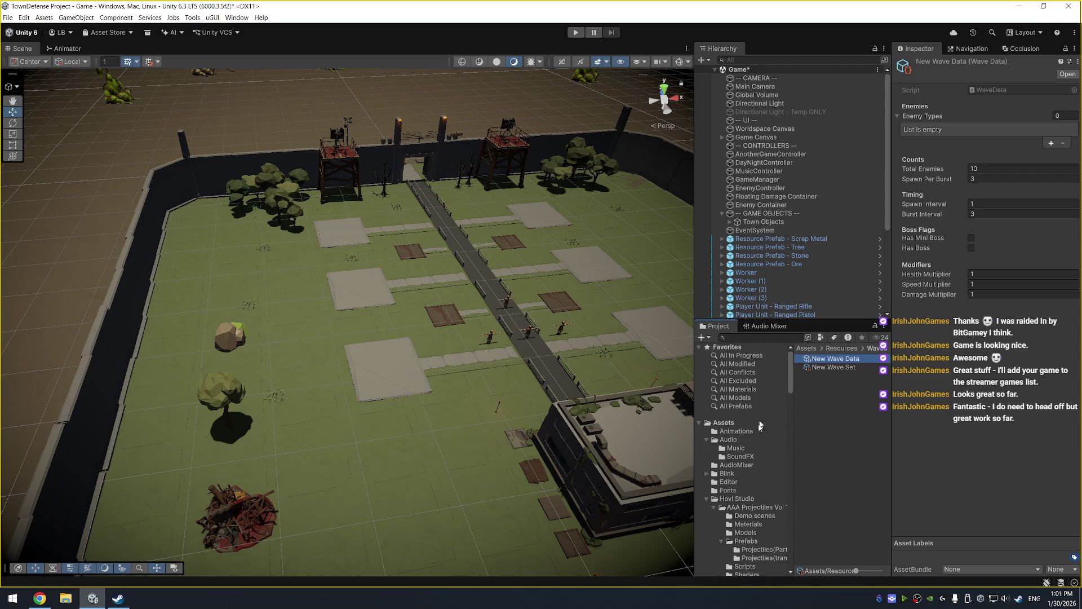
{"action": "scroll", "coordinate": [766, 465], "scroll_direction": "down", "scroll_amount": 10}
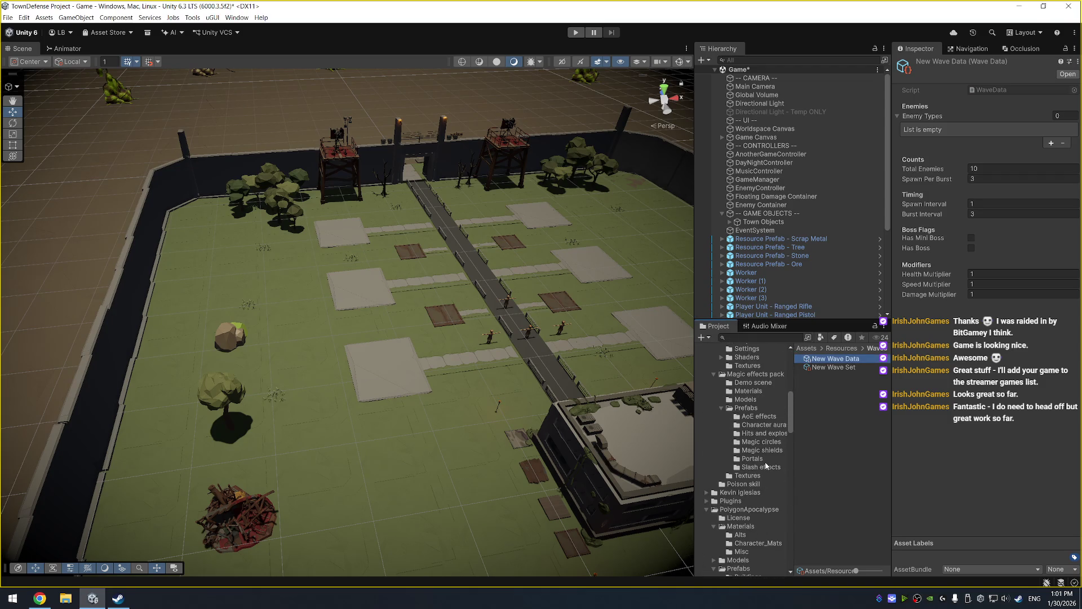
{"action": "scroll", "coordinate": [762, 489], "scroll_direction": "down", "scroll_amount": 3}
{"action": "double_click", "coordinate": [743, 448]}
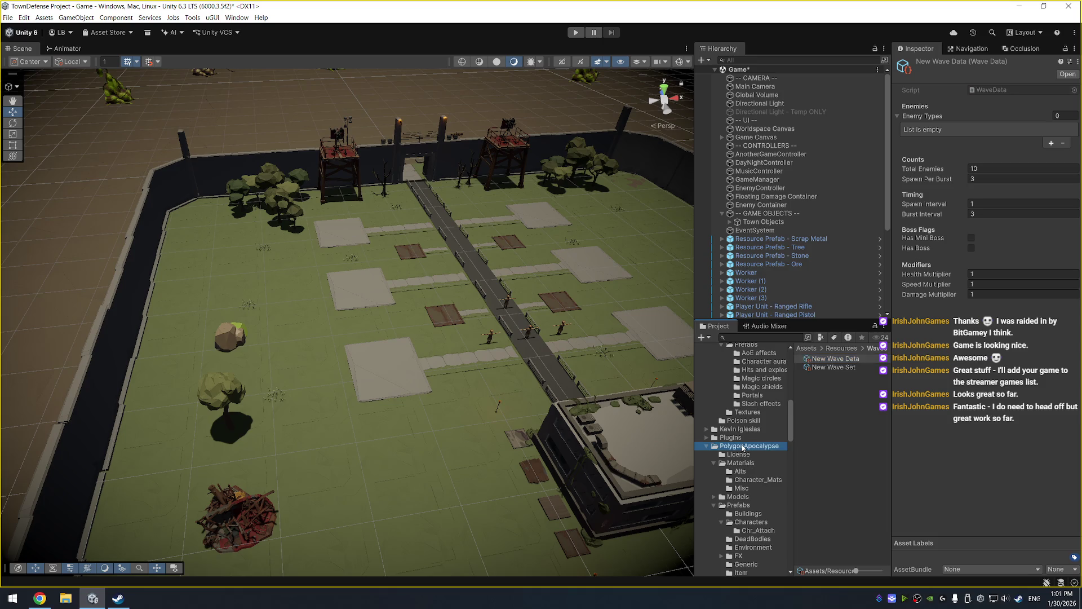
{"action": "double_click", "coordinate": [742, 455]}
{"action": "double_click", "coordinate": [742, 463]}
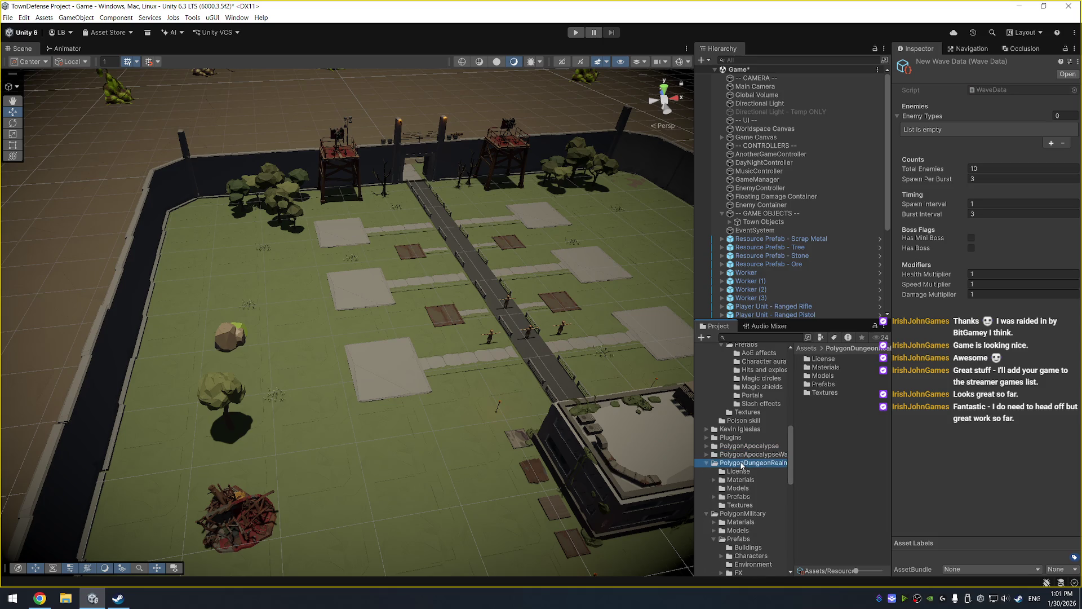
{"action": "double_click", "coordinate": [740, 471]}
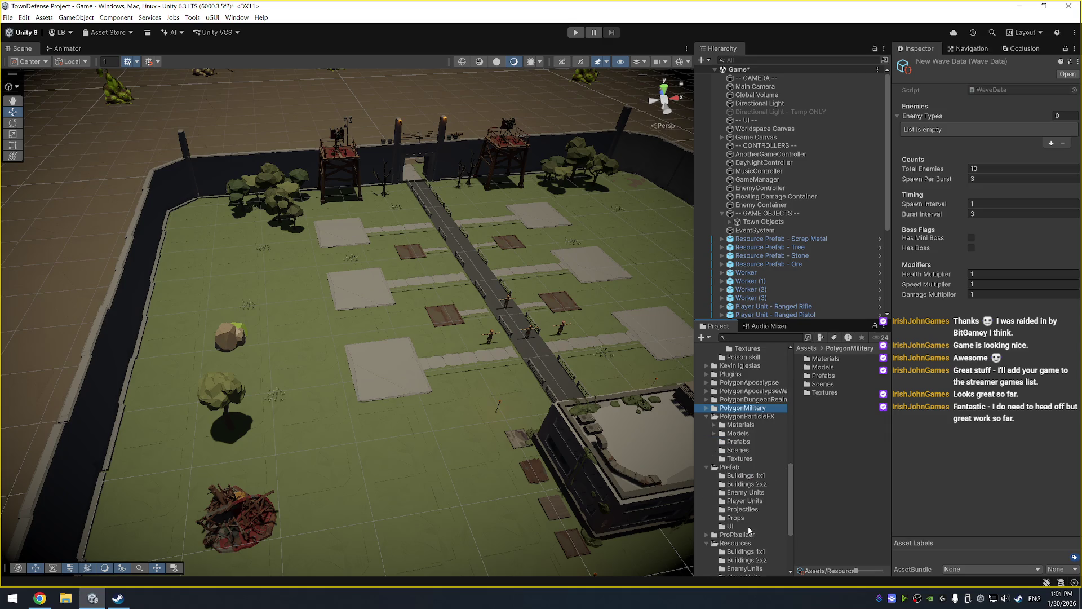
Browse the ProPixelizer folder, its assembly definition and its SRP subfolder.
{"action": "left_click", "coordinate": [749, 534]}
{"action": "left_click", "coordinate": [851, 426]}
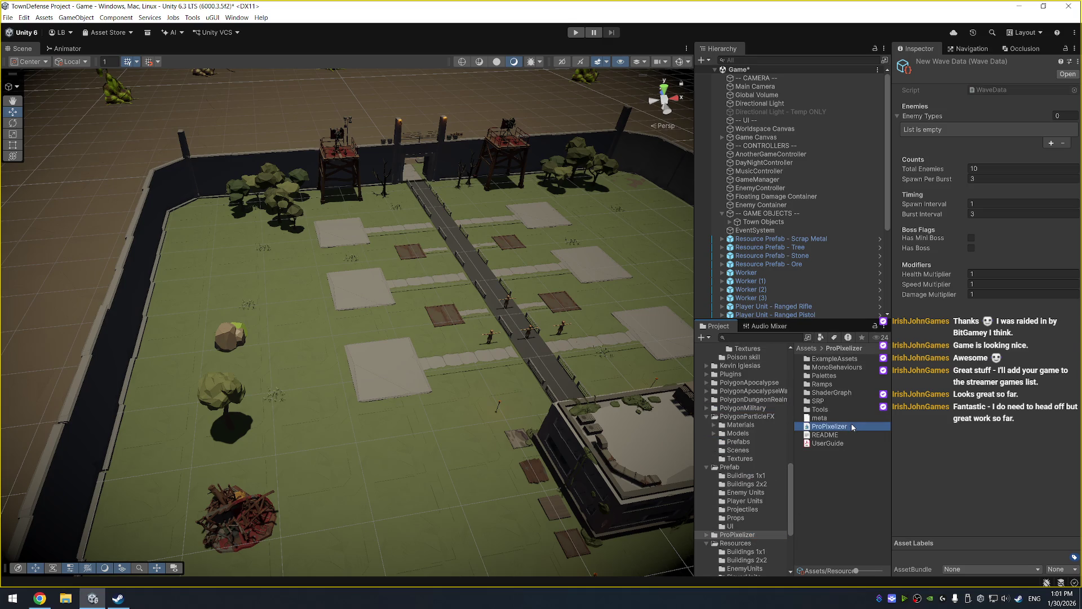
{"action": "double_click", "coordinate": [829, 401]}
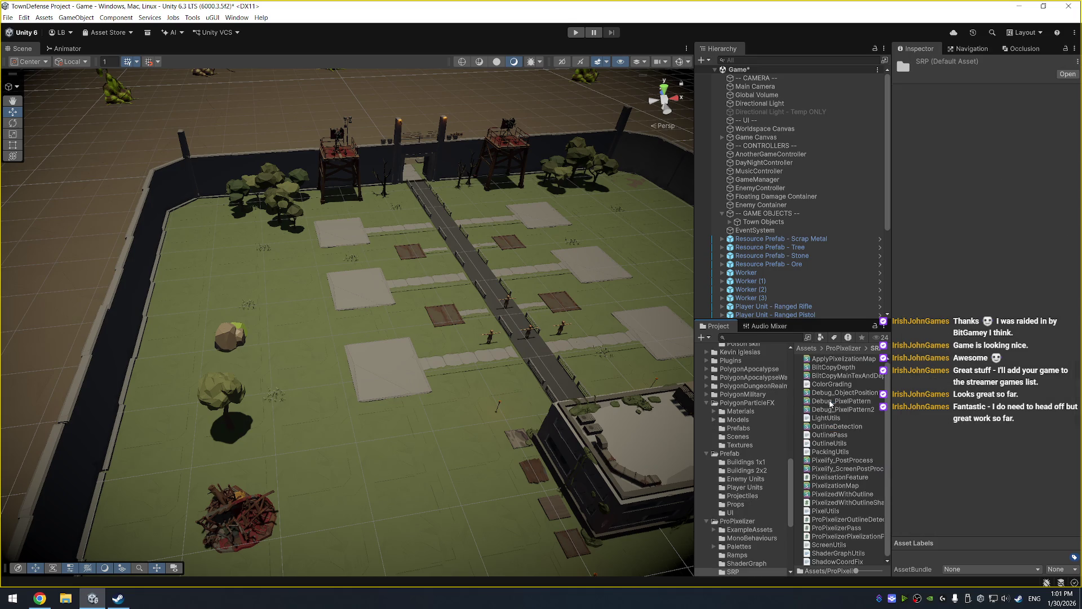
{"action": "scroll", "coordinate": [744, 446], "scroll_direction": "down", "scroll_amount": 5}
{"action": "left_click", "coordinate": [739, 394]}
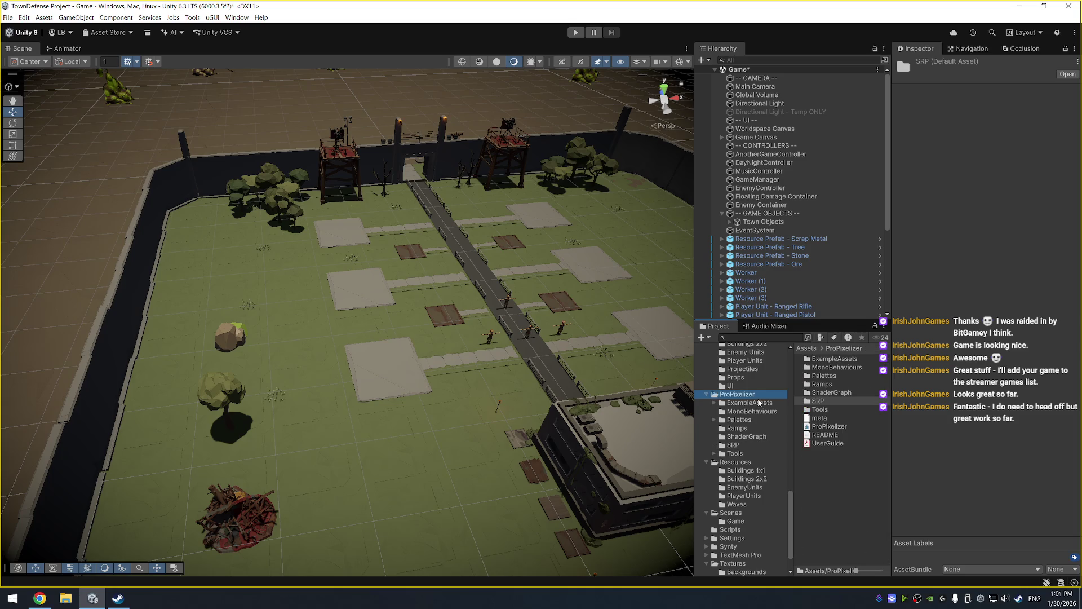
Open ExampleAssets and inspect the ProPixelizerURP pipeline asset and its ProPixelizerRenderer settings.
{"action": "left_click", "coordinate": [759, 404]}
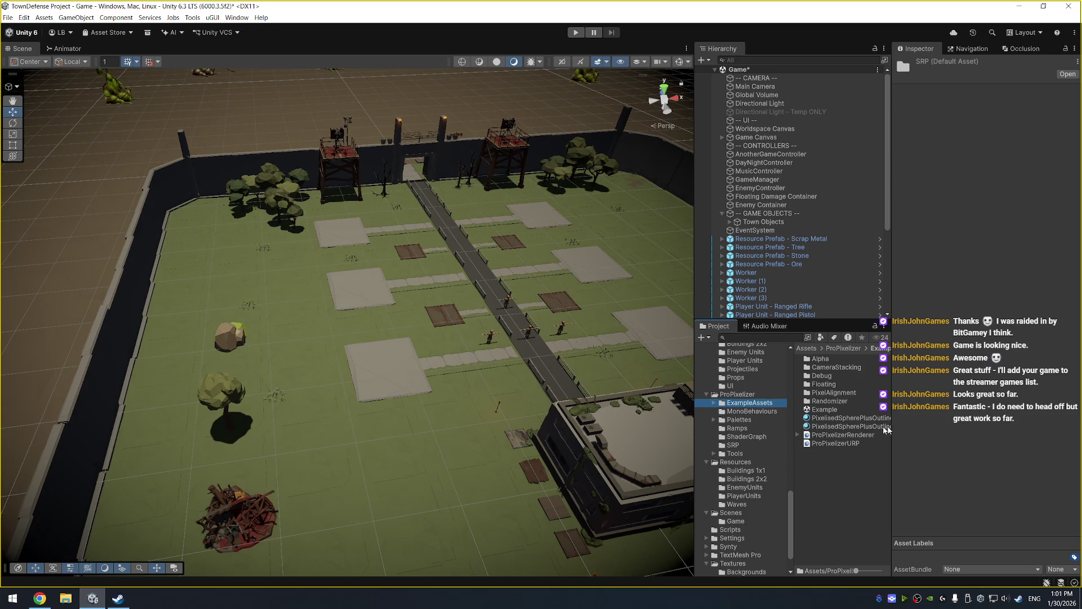
{"action": "left_click_drag", "start_coordinate": [891, 420], "coordinate": [915, 420]}
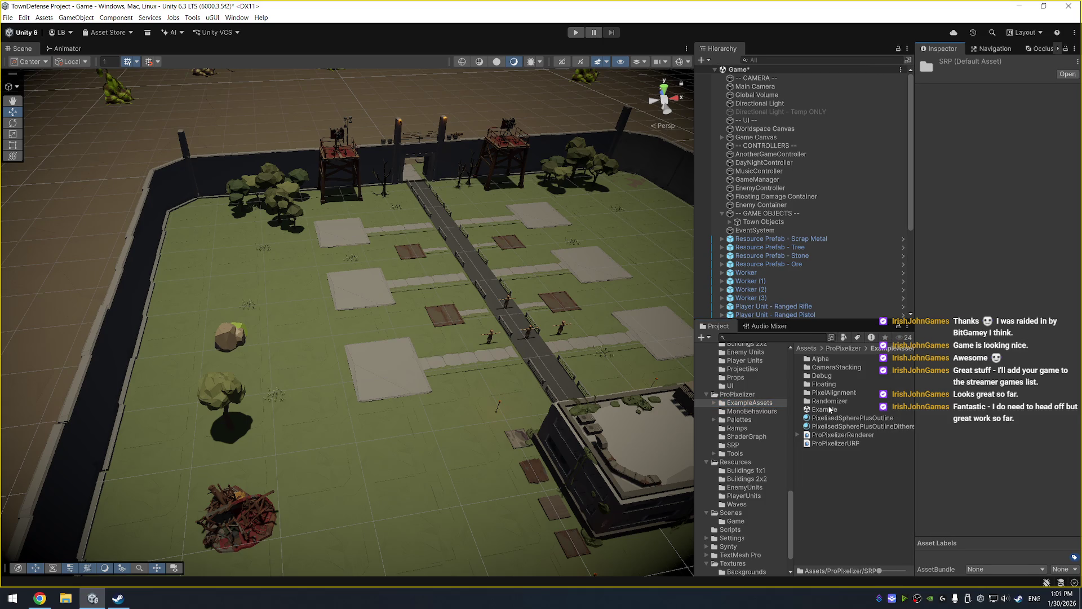
{"action": "left_click", "coordinate": [829, 444]}
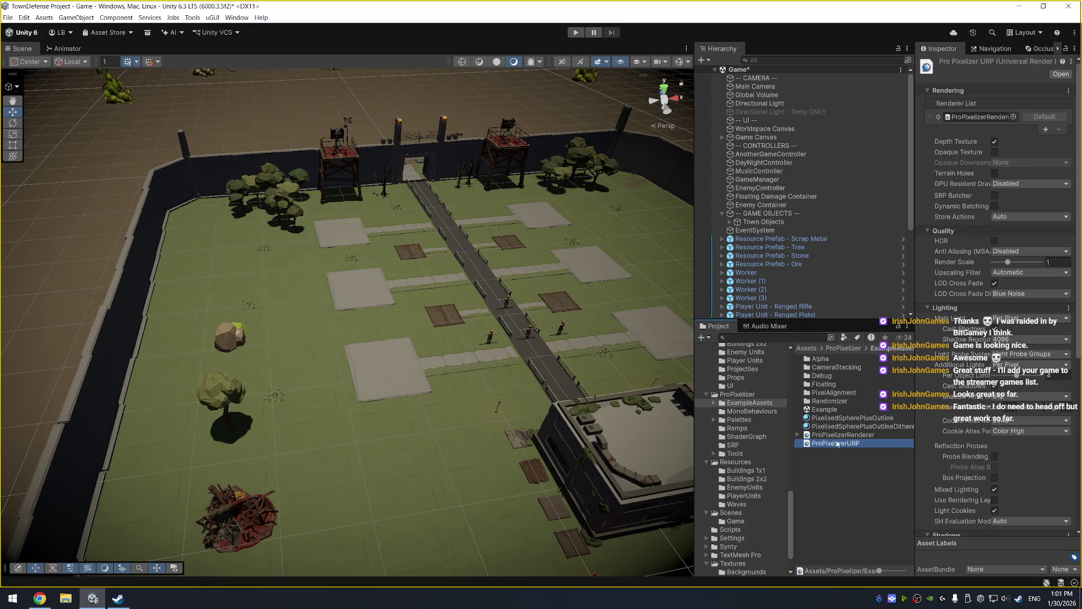
{"action": "left_click", "coordinate": [845, 436]}
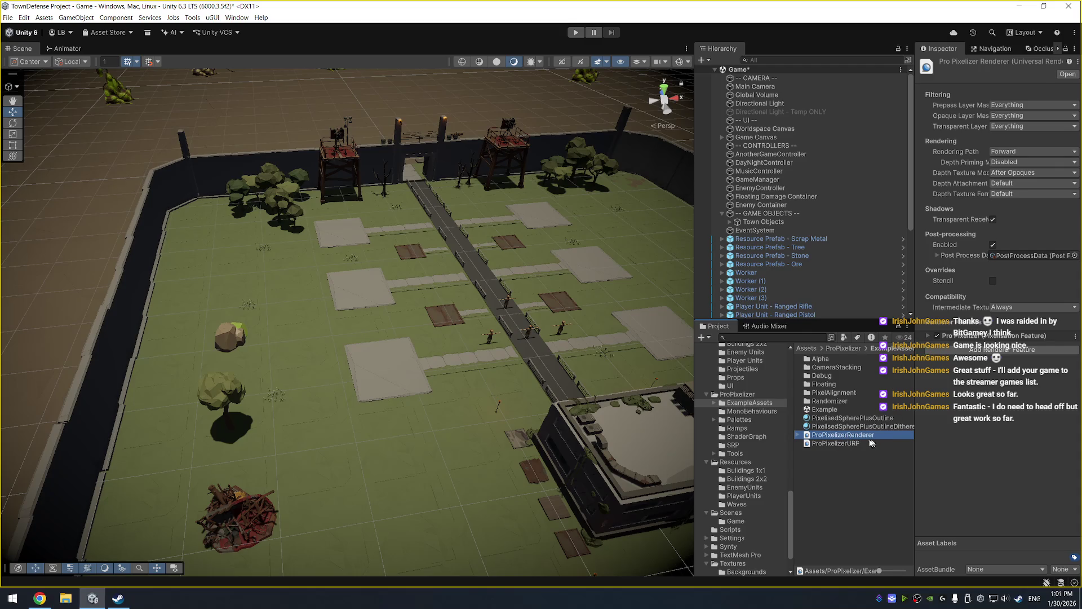
{"action": "left_click", "coordinate": [857, 444]}
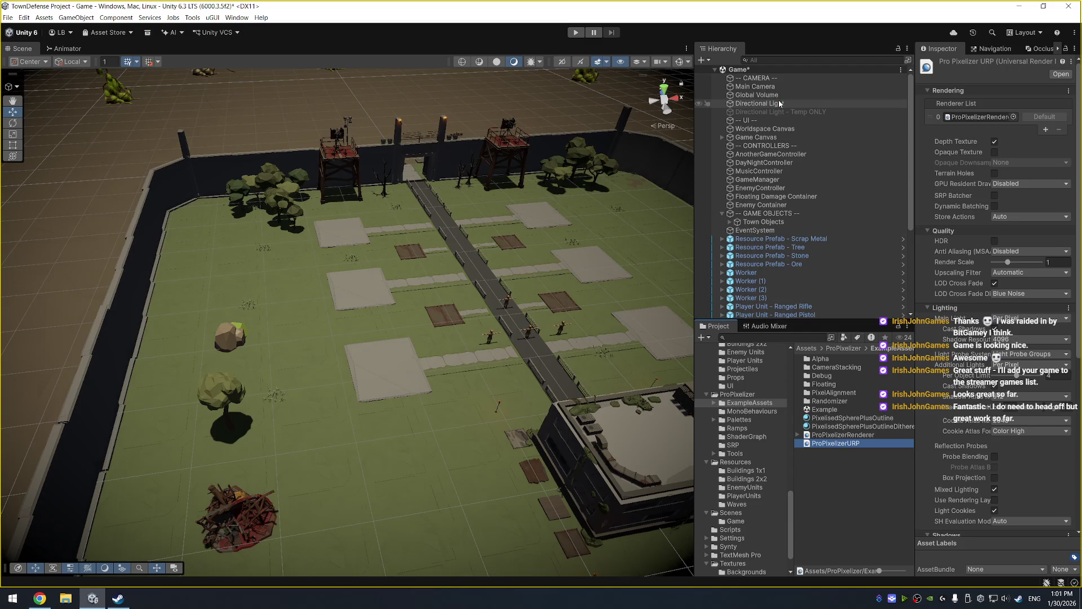
{"action": "left_click", "coordinate": [24, 17]}
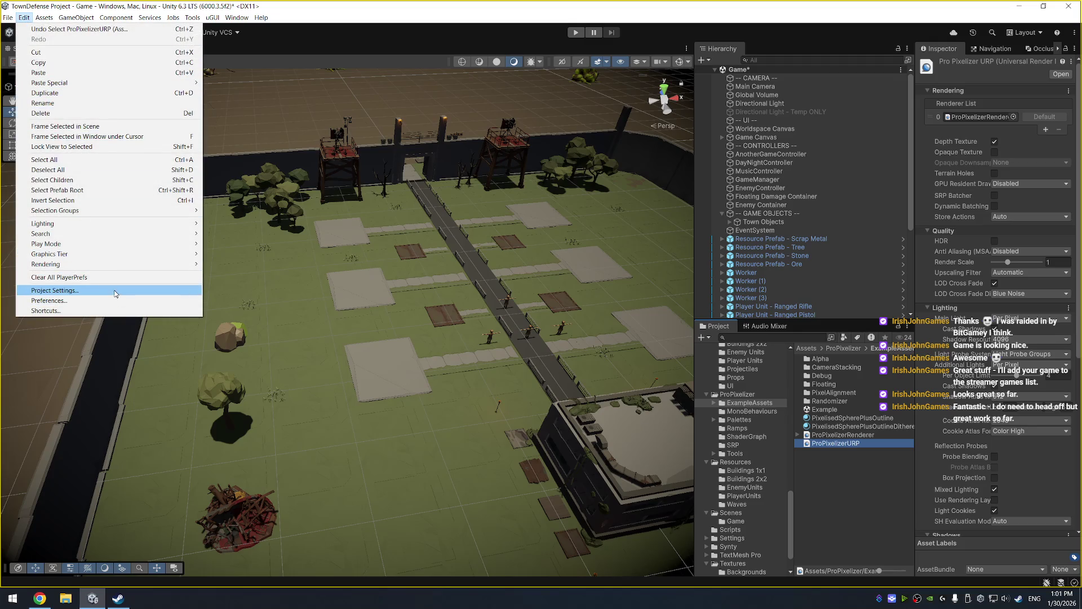
Set the Graphics default render pipeline to ProPixelizerURP, confirm the switch, and close Project Settings.
{"action": "left_click", "coordinate": [111, 291]}
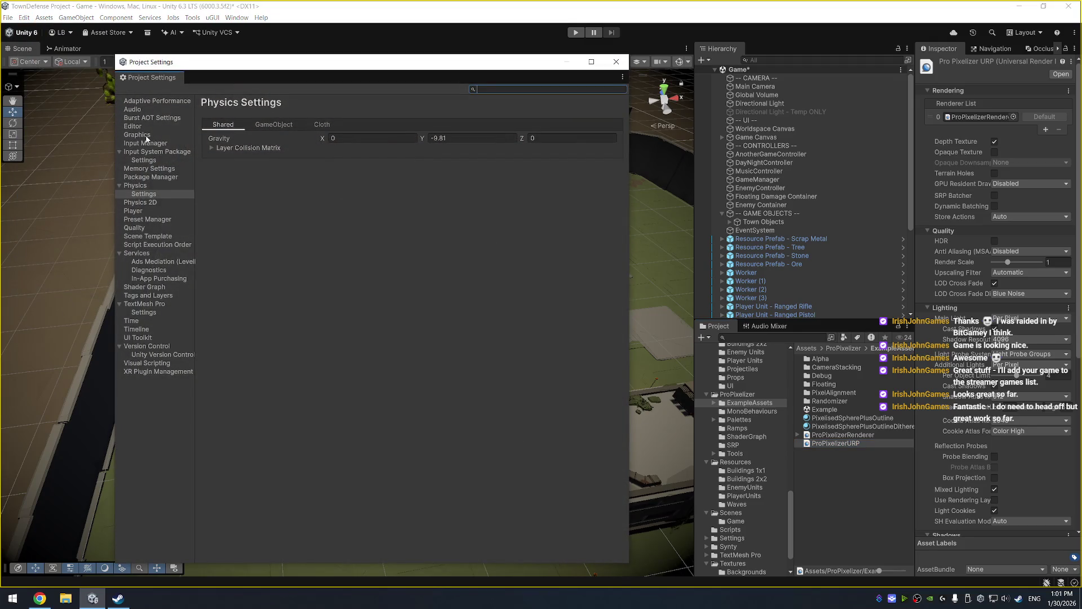
{"action": "left_click", "coordinate": [139, 136]}
{"action": "left_click", "coordinate": [616, 140]}
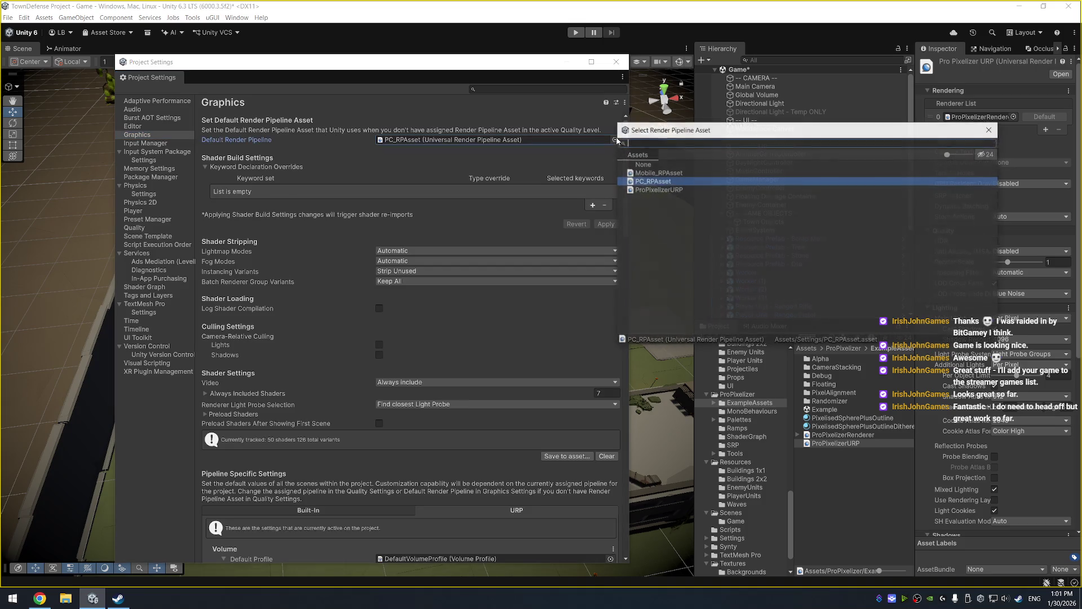
{"action": "double_click", "coordinate": [678, 190]}
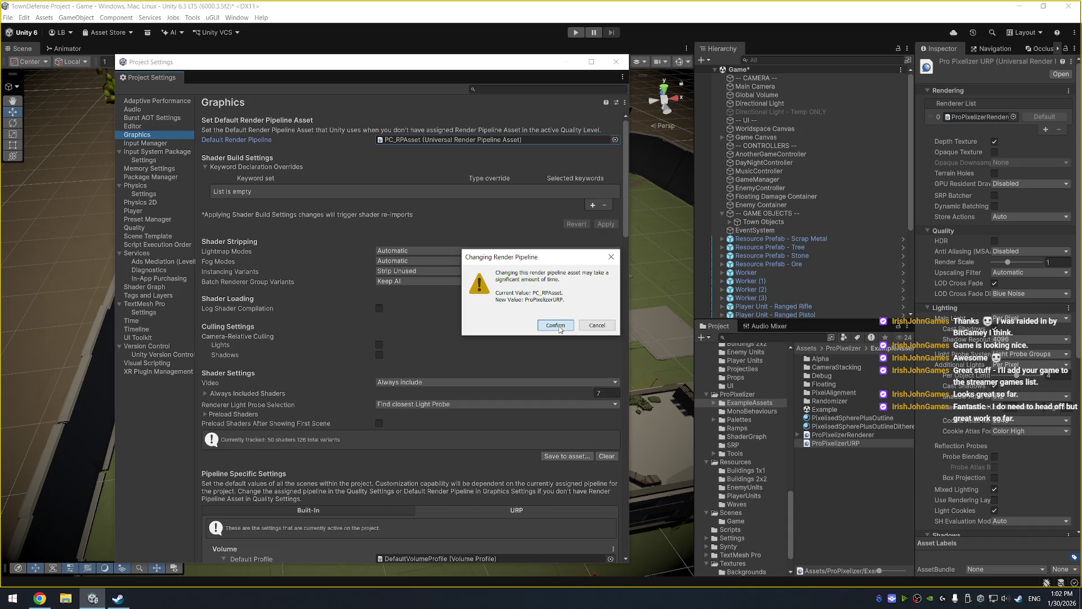
{"action": "left_click", "coordinate": [555, 326]}
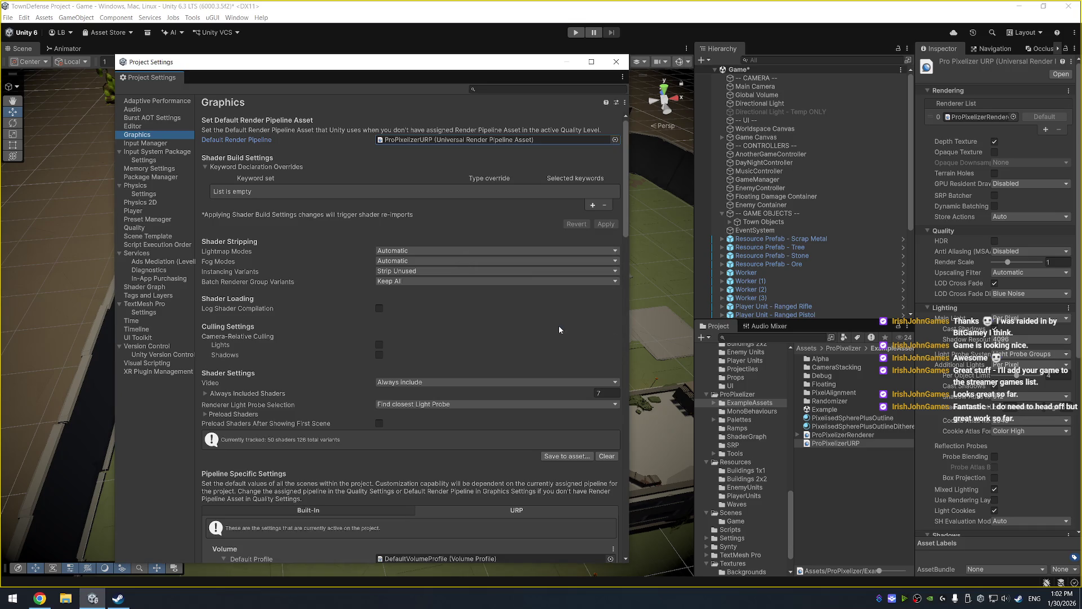
{"action": "left_click", "coordinate": [619, 66]}
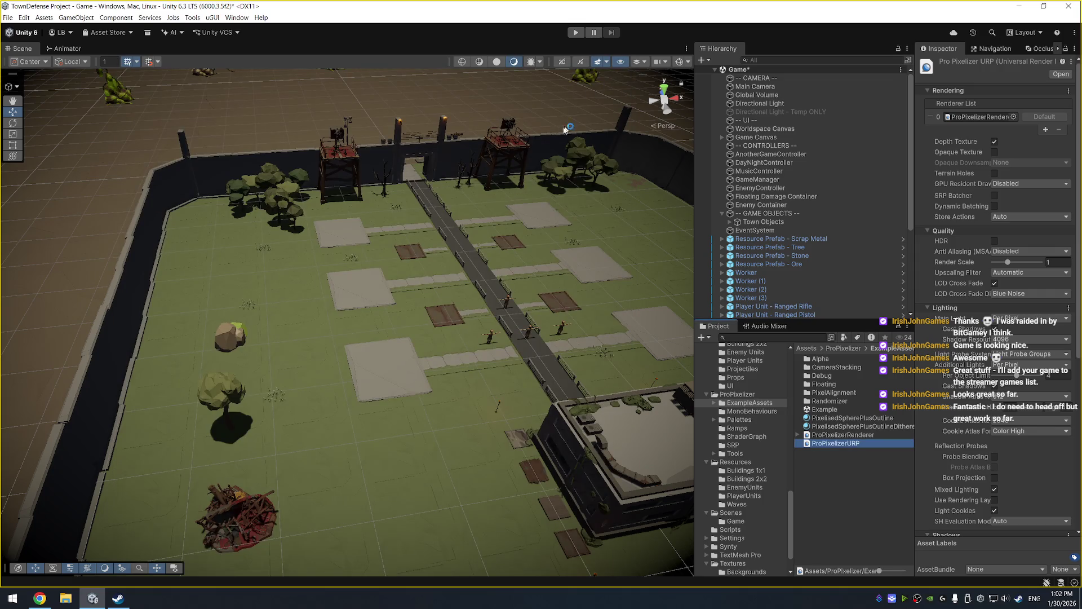
Enter Play mode and select the walking SM_Chr_Villager_Male_01 villager in the Scene view.
{"action": "left_click", "coordinate": [575, 32]}
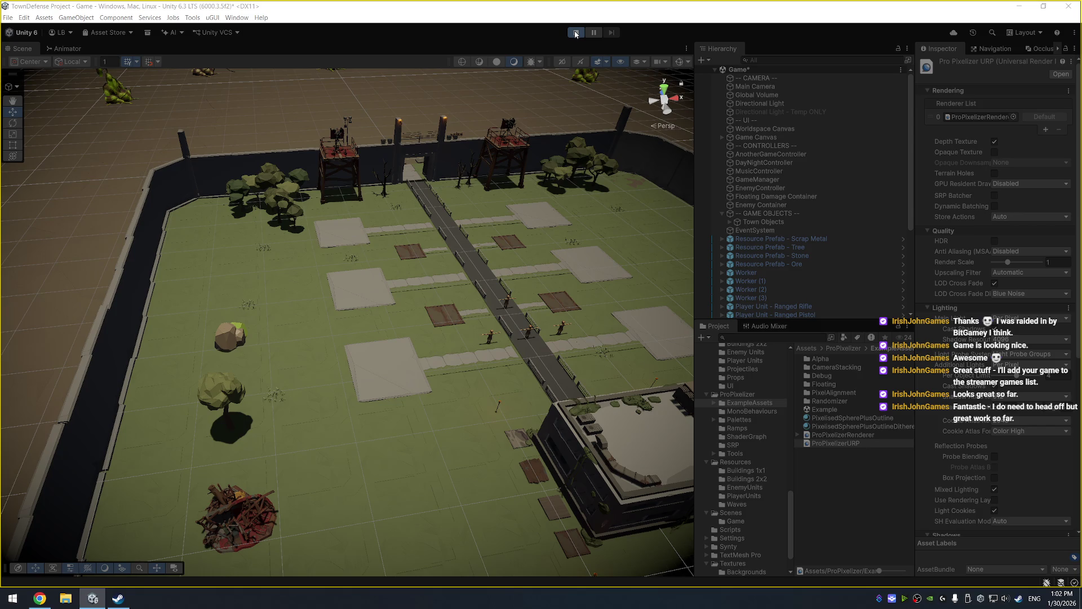
{"action": "left_click", "coordinate": [576, 33]}
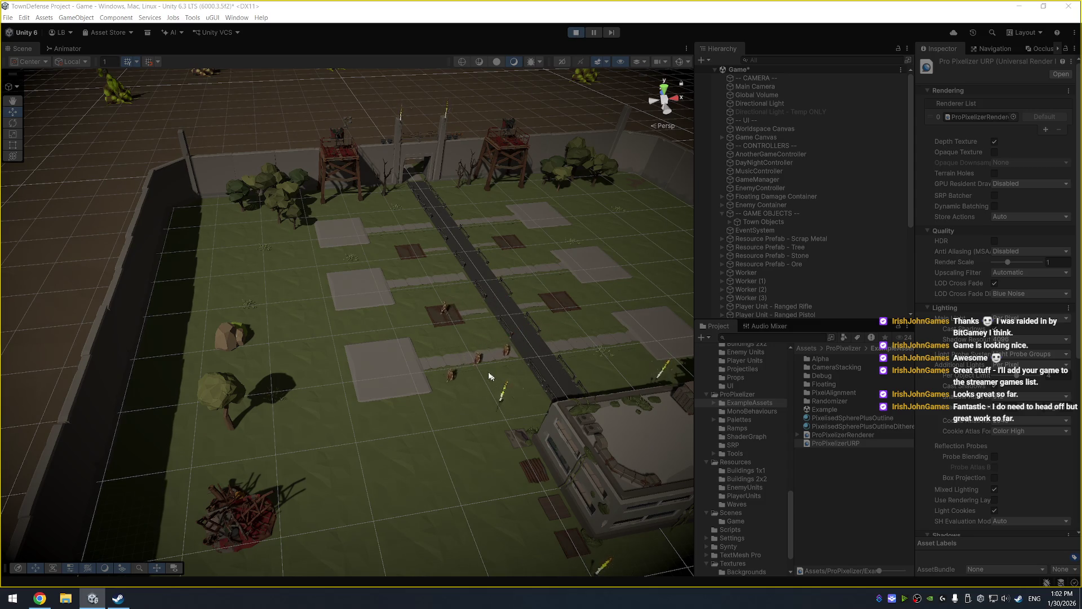
{"action": "left_click", "coordinate": [466, 370]}
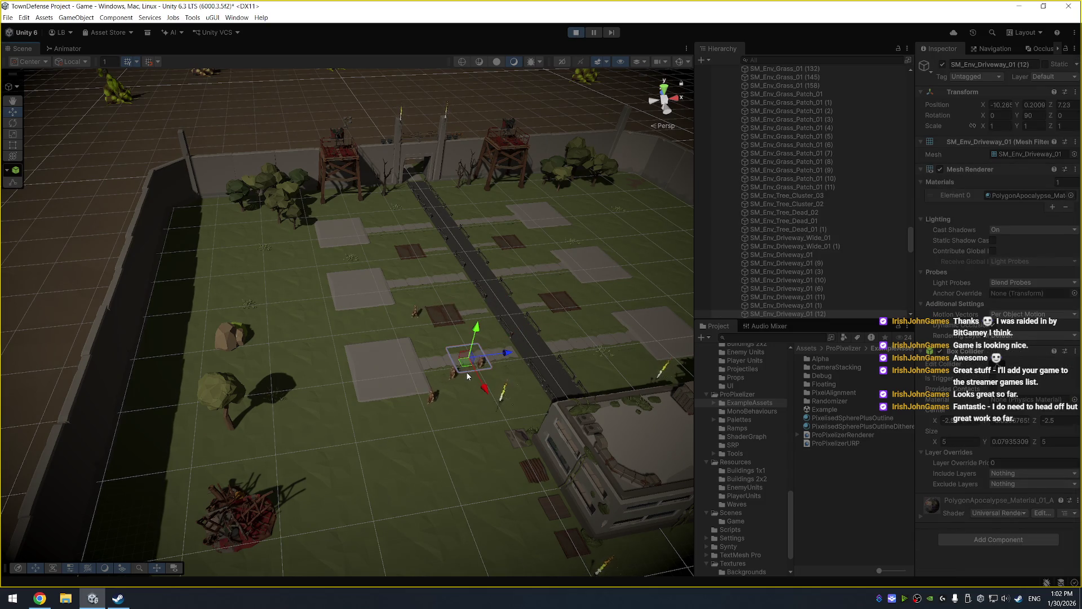
{"action": "left_click", "coordinate": [413, 405]}
{"action": "left_click", "coordinate": [399, 412]}
{"action": "left_click", "coordinate": [363, 430]}
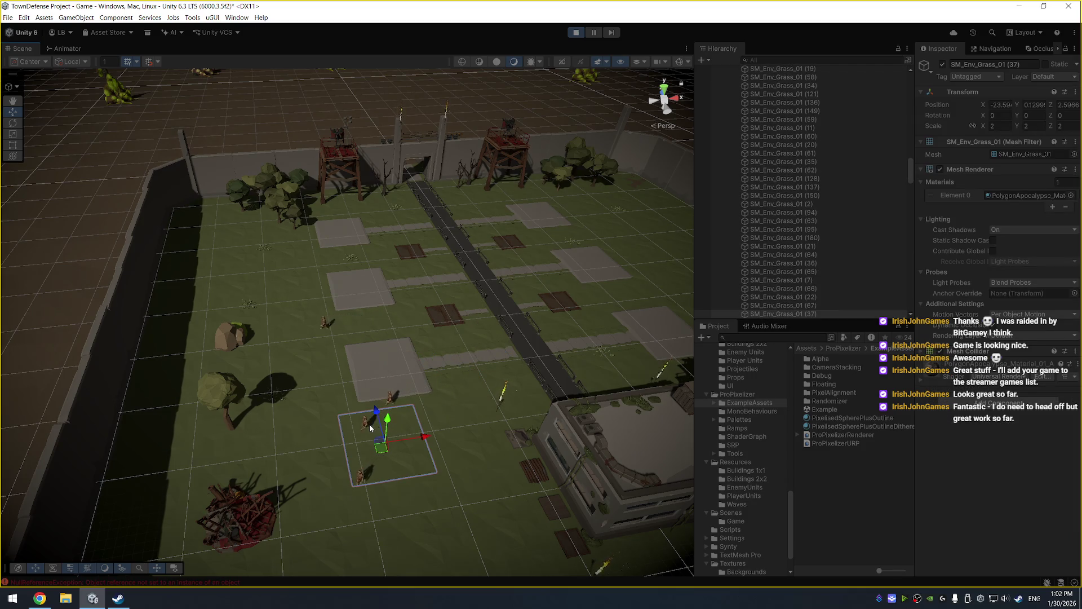
{"action": "left_click", "coordinate": [353, 434]}
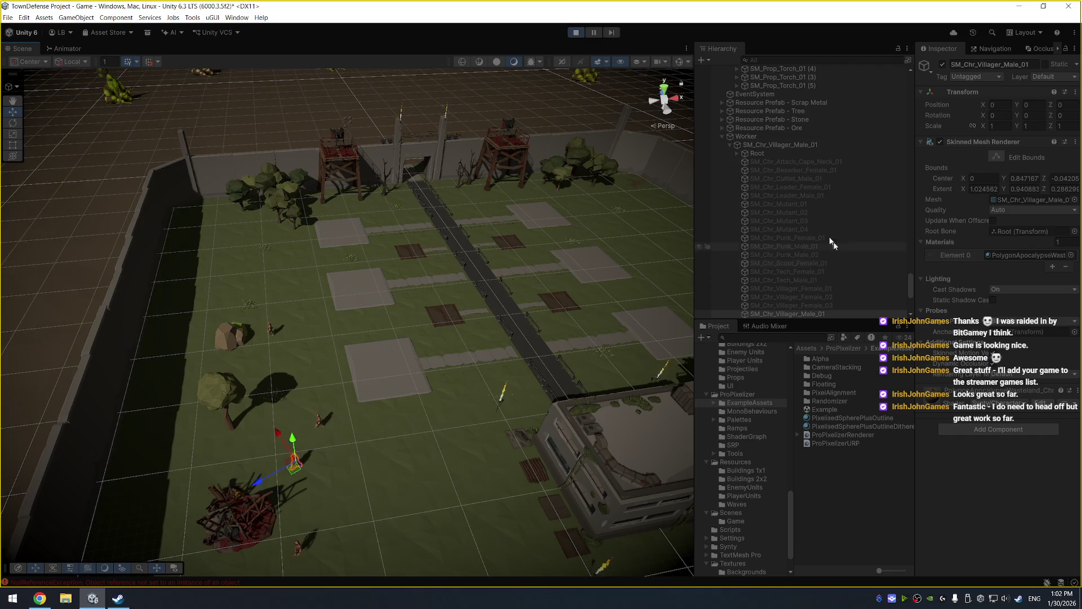
Select the Worker's skinned mesh child and leave its Skinned Mesh Renderer Quality on Auto.
{"action": "left_click", "coordinate": [797, 135]}
{"action": "left_click", "coordinate": [801, 145]}
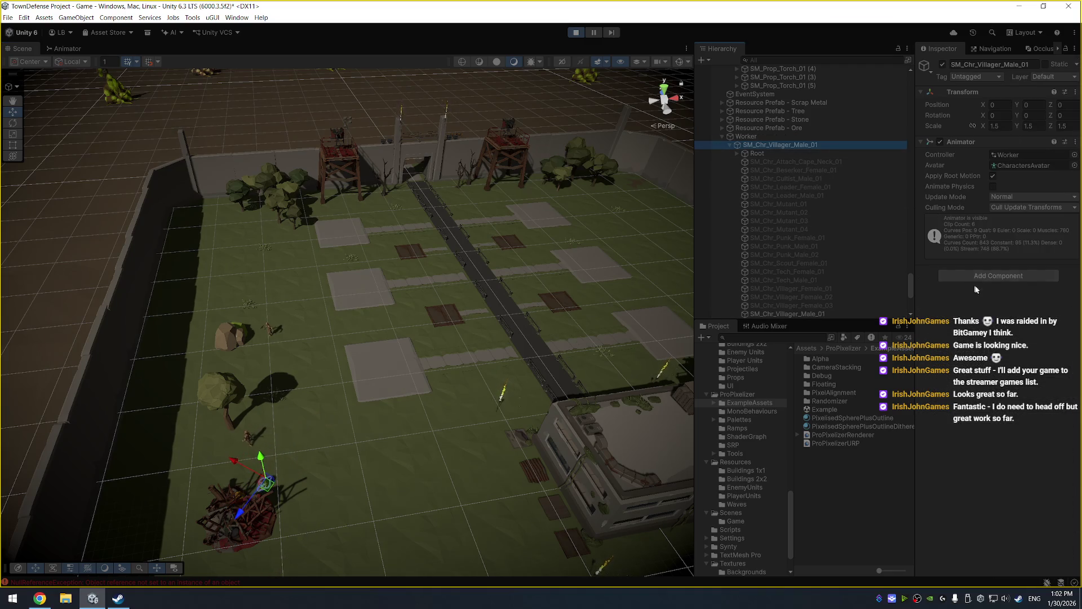
{"action": "scroll", "coordinate": [817, 197], "scroll_direction": "down", "scroll_amount": 8}
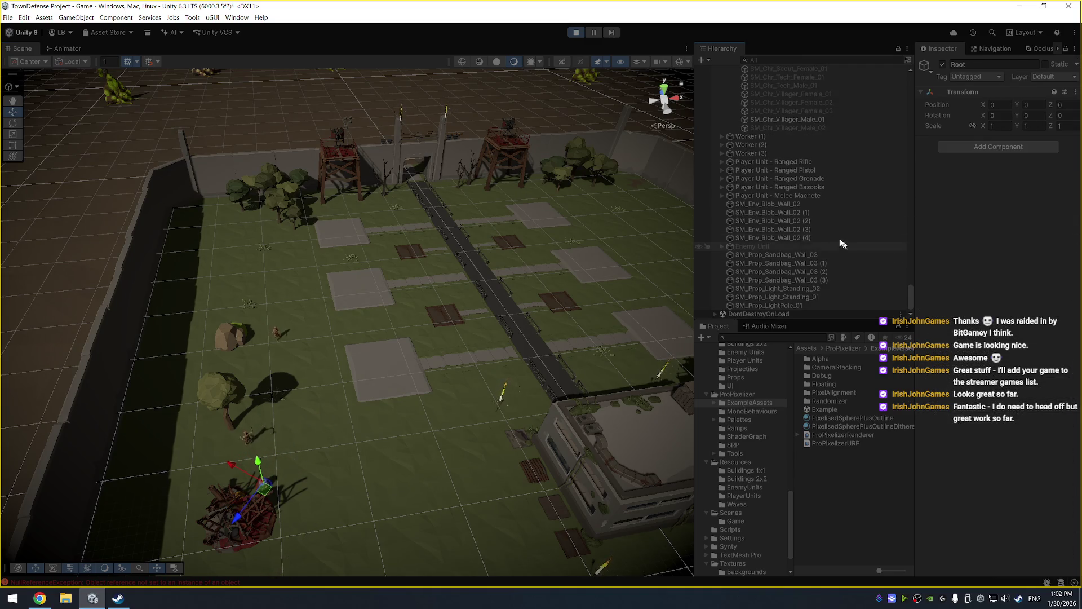
{"action": "left_click", "coordinate": [832, 120]}
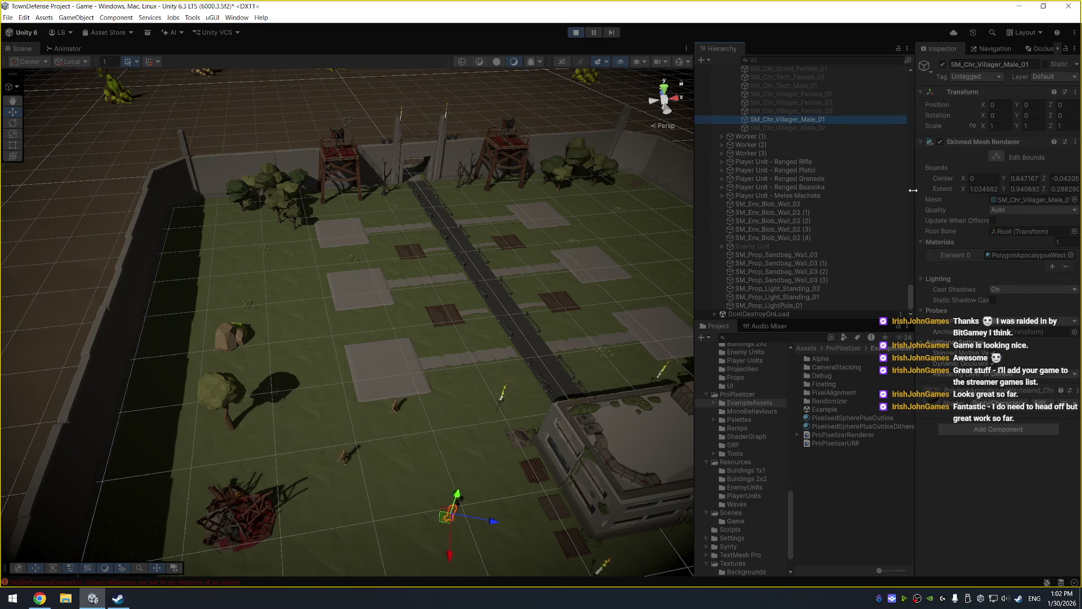
{"action": "left_click_drag", "start_coordinate": [913, 190], "coordinate": [897, 191]}
{"action": "left_click", "coordinate": [992, 209]}
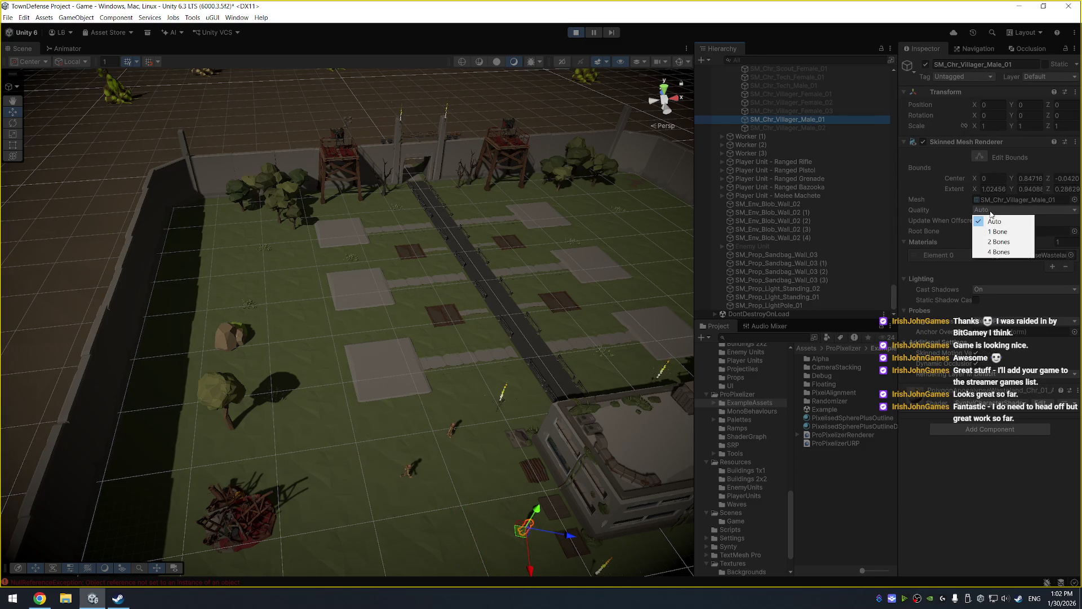
{"action": "left_click", "coordinate": [967, 79]}
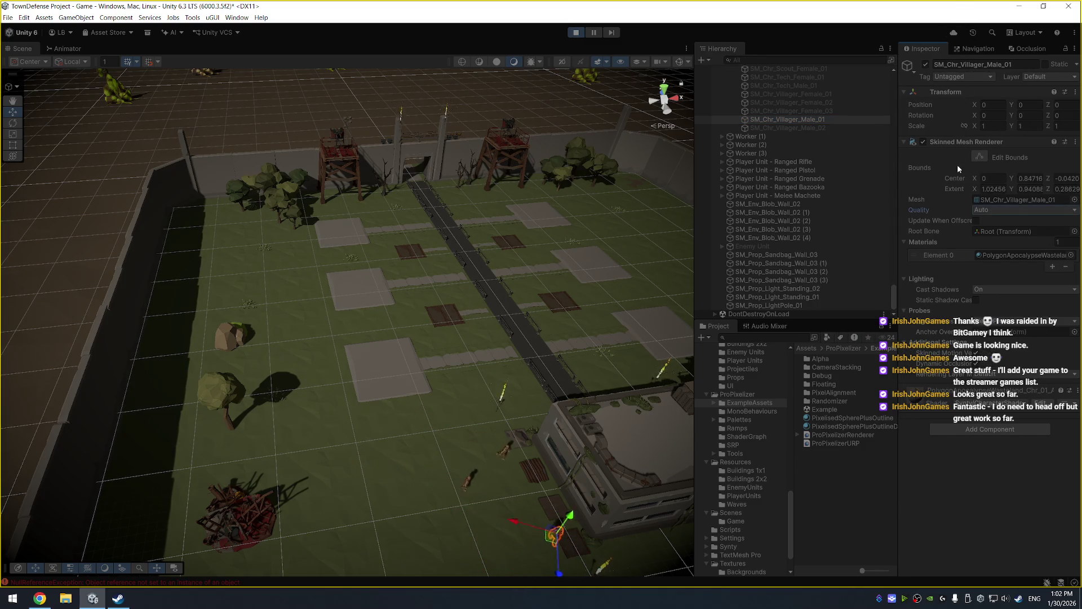
{"action": "scroll", "coordinate": [978, 406], "scroll_direction": "down", "scroll_amount": 5}
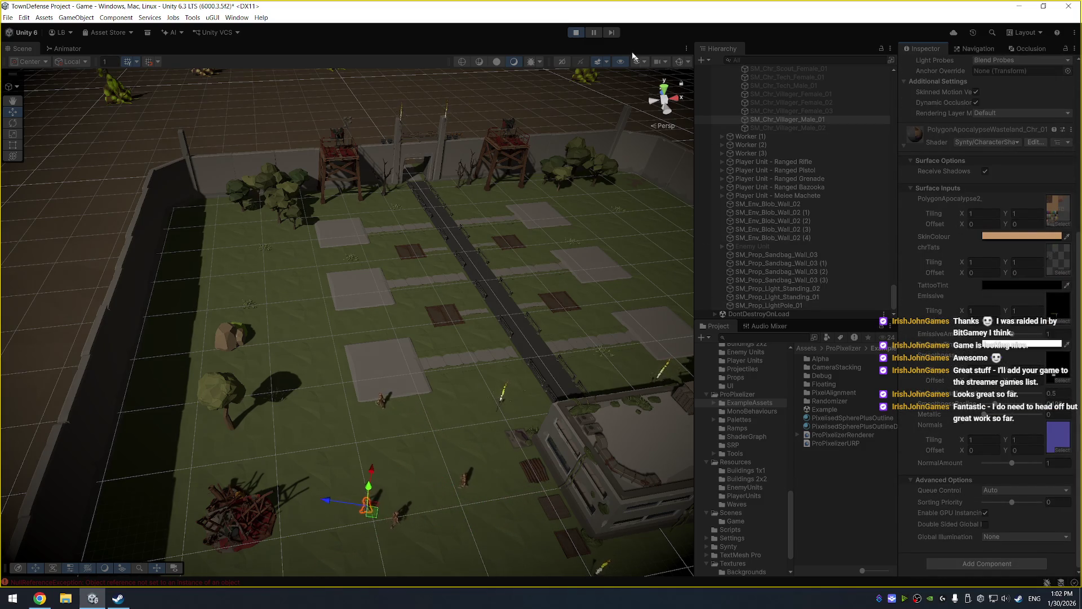
Stop Play mode and inspect the PixelisedSpherePlusOutline and PixelisedSpherePlusOutlineDithered materials.
{"action": "key", "text": "ctrl+p"}
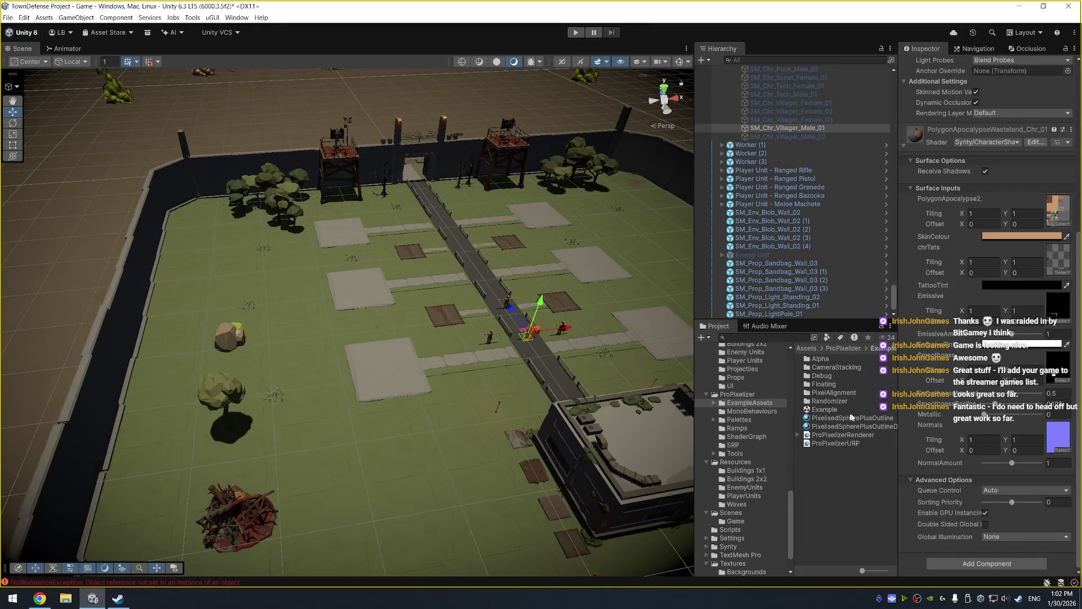
{"action": "left_click", "coordinate": [852, 417]}
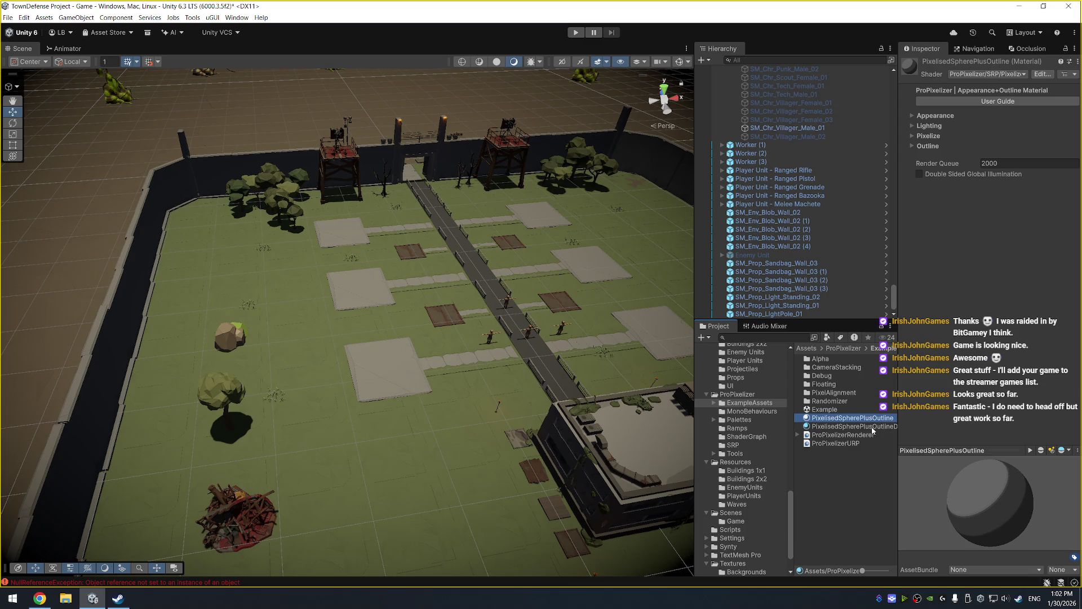
{"action": "left_click", "coordinate": [872, 427]}
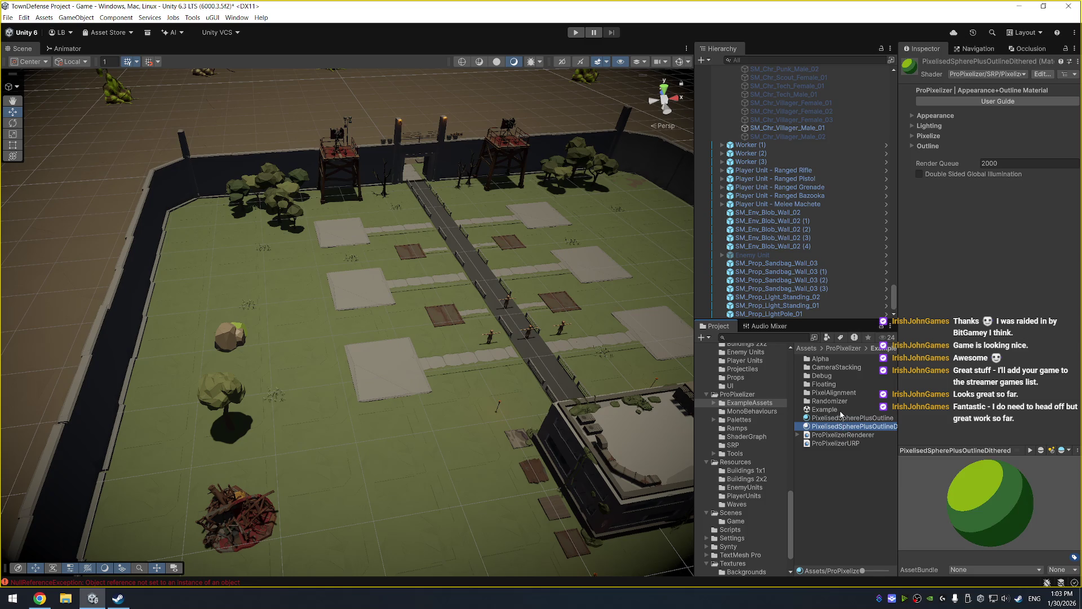
{"action": "left_click", "coordinate": [844, 419]}
Look in the Randomizer folder, expand ExampleAssets, and open the ProPixelizer Example scene.
{"action": "double_click", "coordinate": [847, 403]}
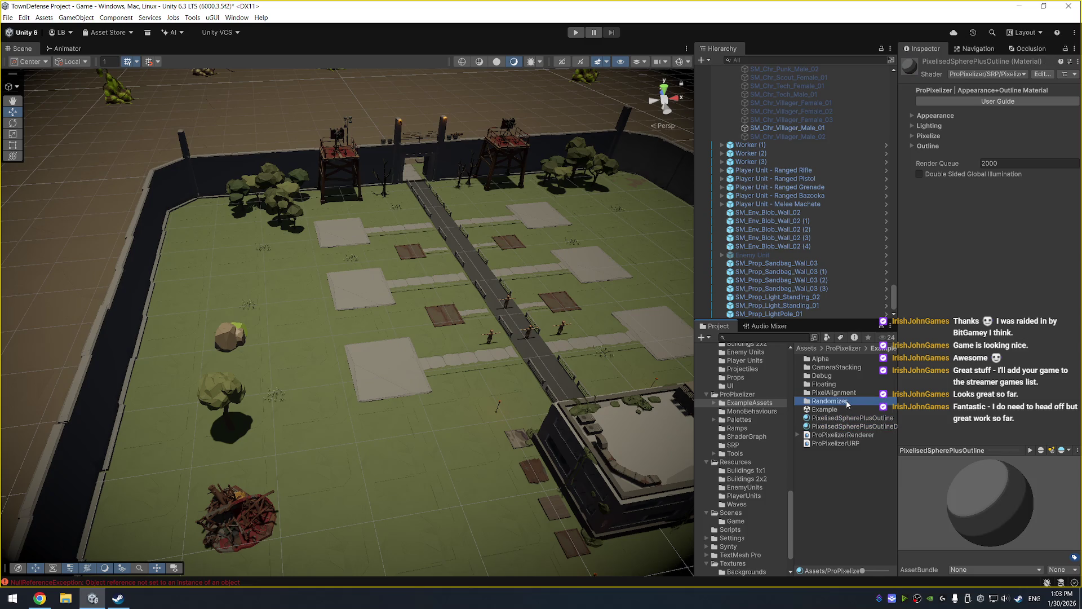
{"action": "left_click", "coordinate": [847, 361]}
{"action": "left_click", "coordinate": [762, 403]}
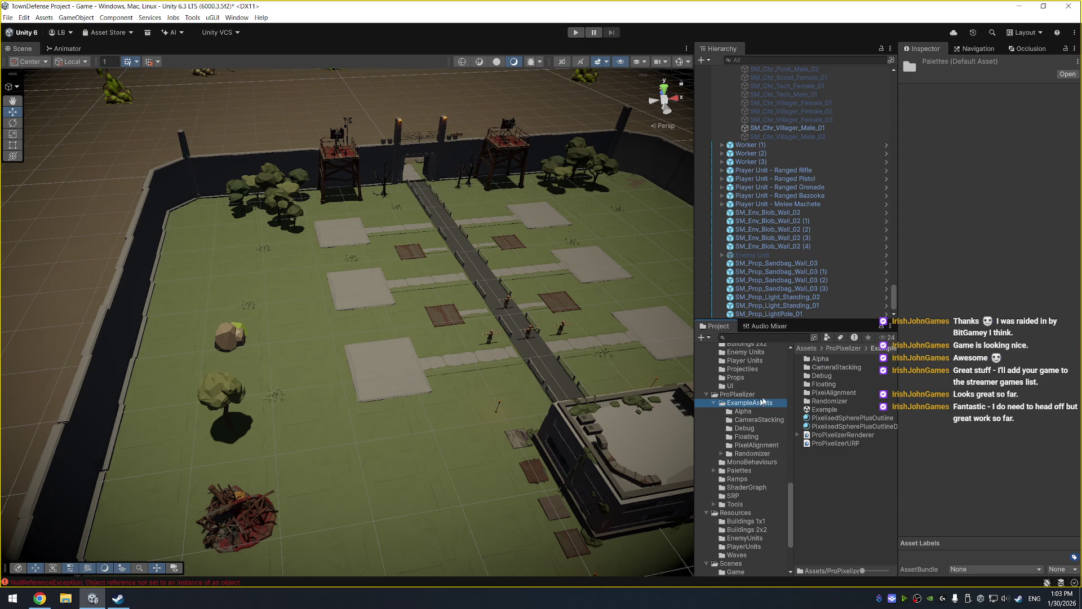
{"action": "double_click", "coordinate": [838, 408]}
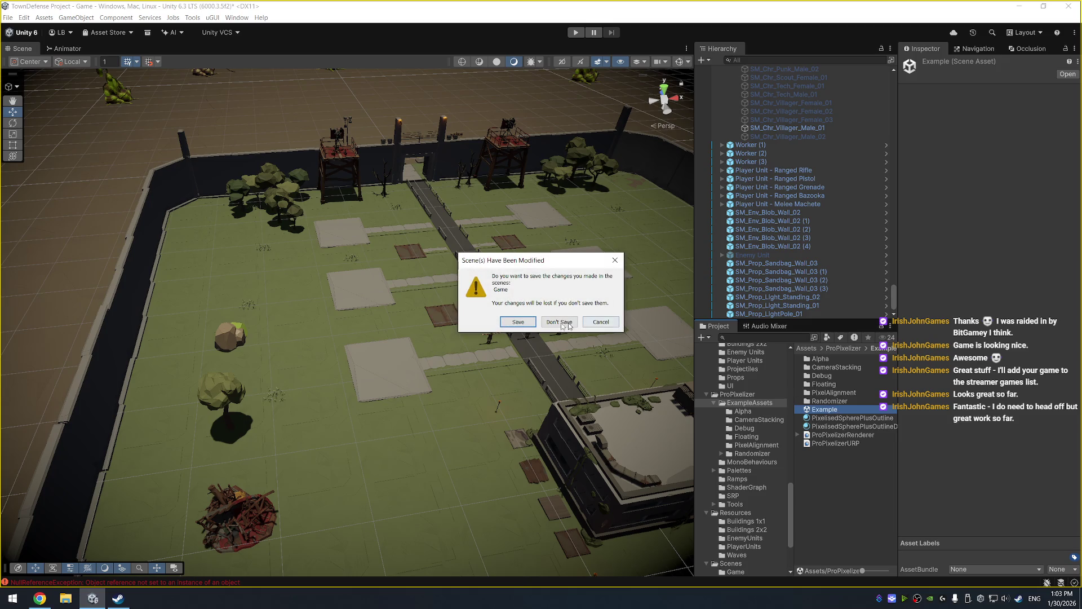
Discard the Game scene's changes, then frame the Main Camera and orbit onto the spheres and spirals.
{"action": "left_click", "coordinate": [512, 320]}
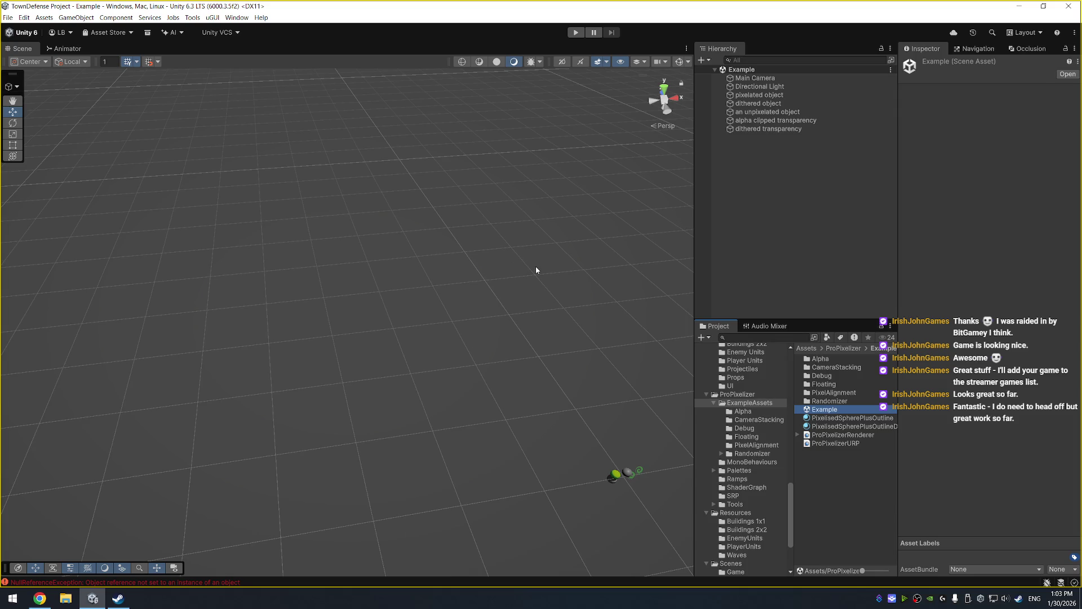
{"action": "left_click", "coordinate": [779, 81]}
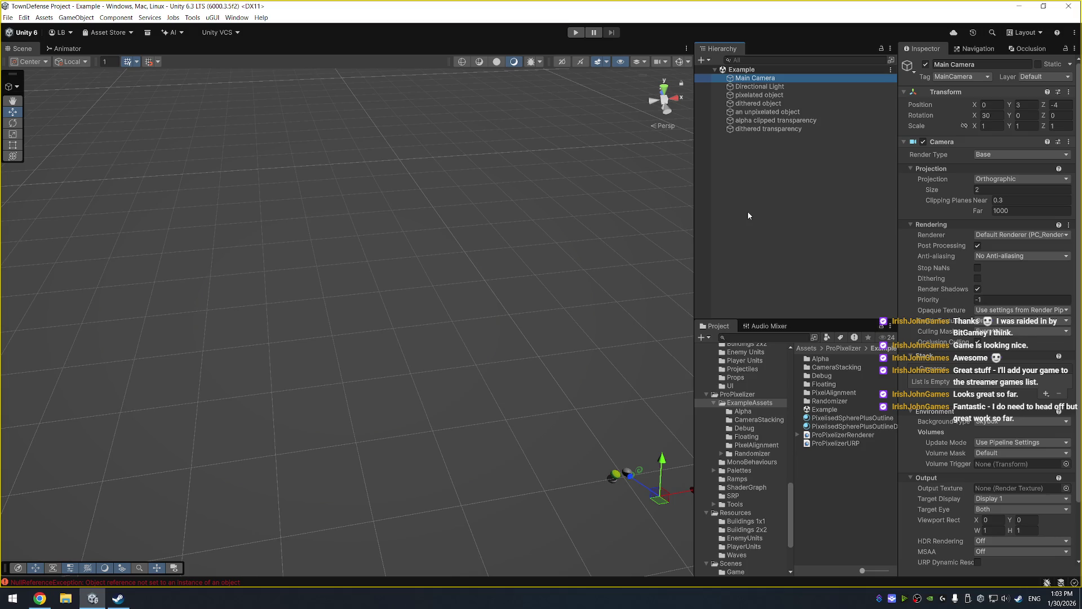
{"action": "key", "text": "f"}
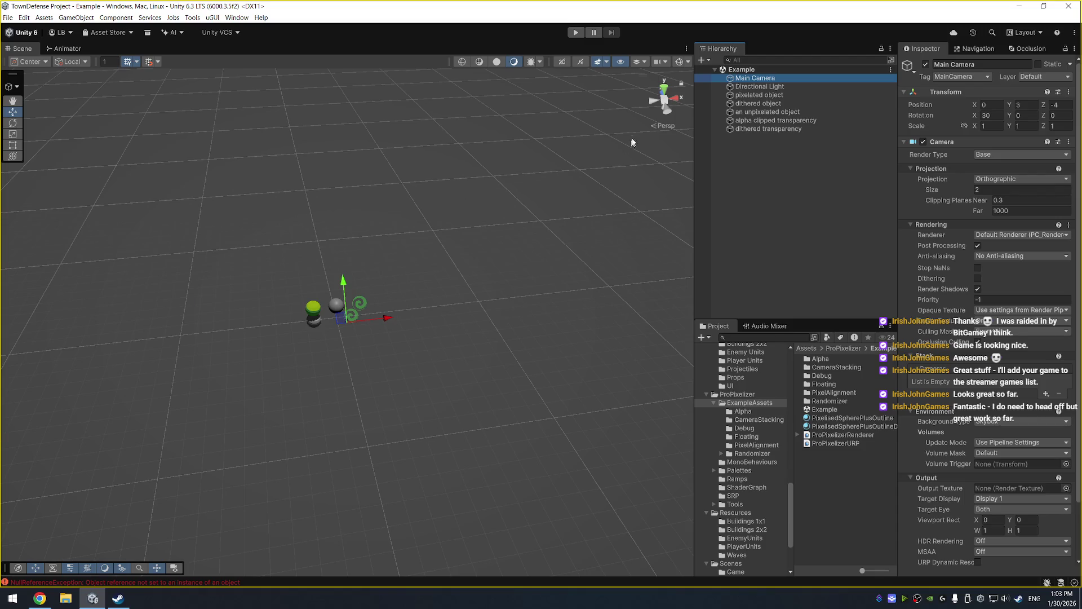
{"action": "scroll", "coordinate": [415, 231], "scroll_direction": "up", "scroll_amount": 5}
{"action": "left_click_drag", "start_coordinate": [415, 231], "coordinate": [624, 222]}
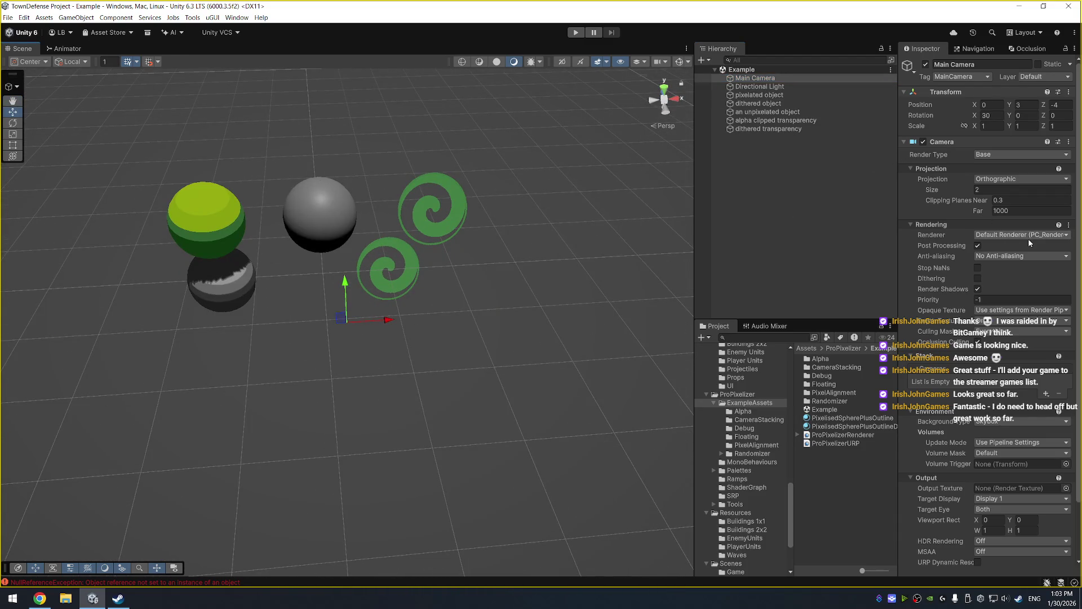
In Play mode, move 'pixelated object' to Y 0.797, Z -0.873 and open its PixelisedSpherePlusOutline material.
{"action": "left_click", "coordinate": [576, 32]}
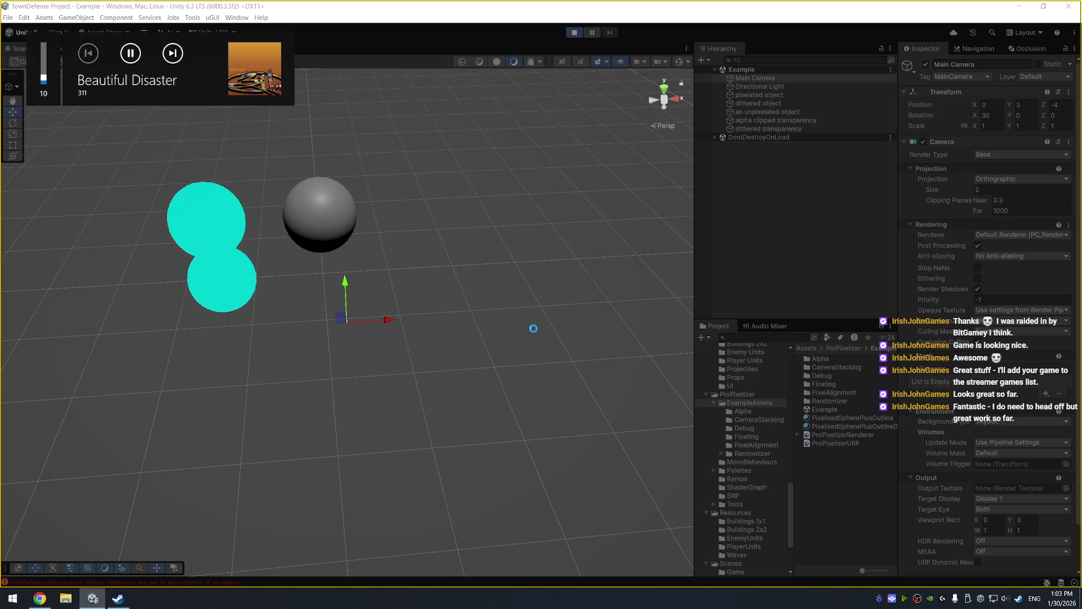
{"action": "left_click", "coordinate": [322, 208]}
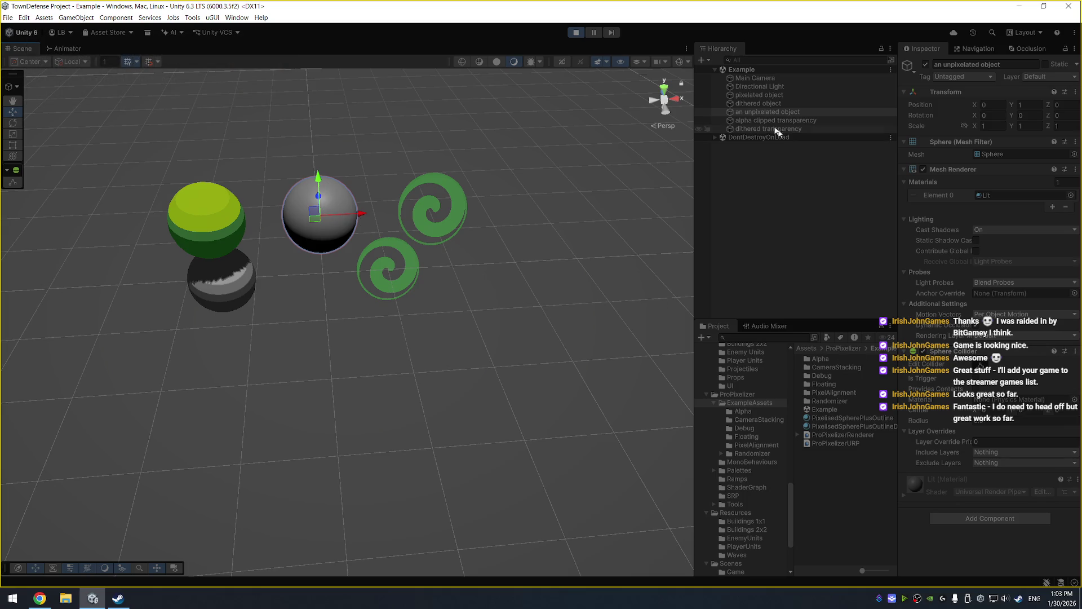
{"action": "left_click", "coordinate": [792, 111]}
{"action": "left_click", "coordinate": [800, 96]}
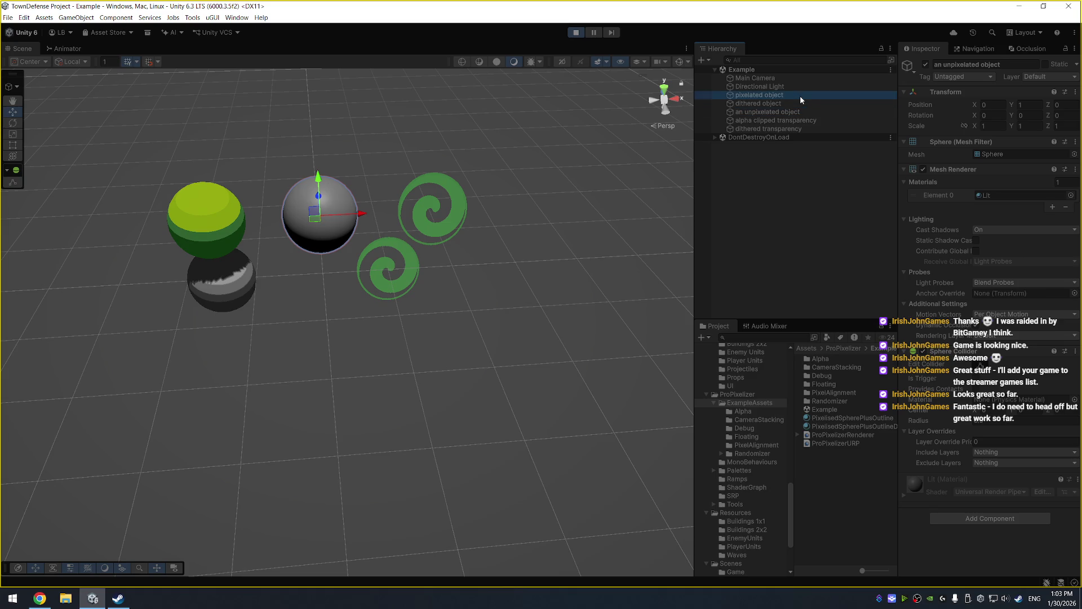
{"action": "key", "text": "f"}
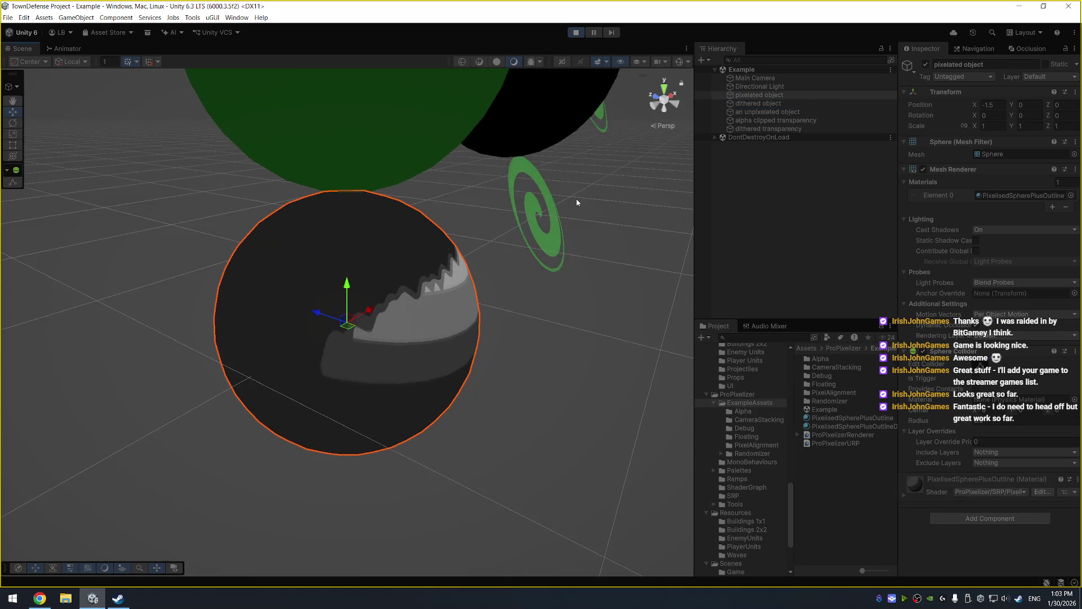
{"action": "scroll", "coordinate": [554, 222], "scroll_direction": "down", "scroll_amount": 5}
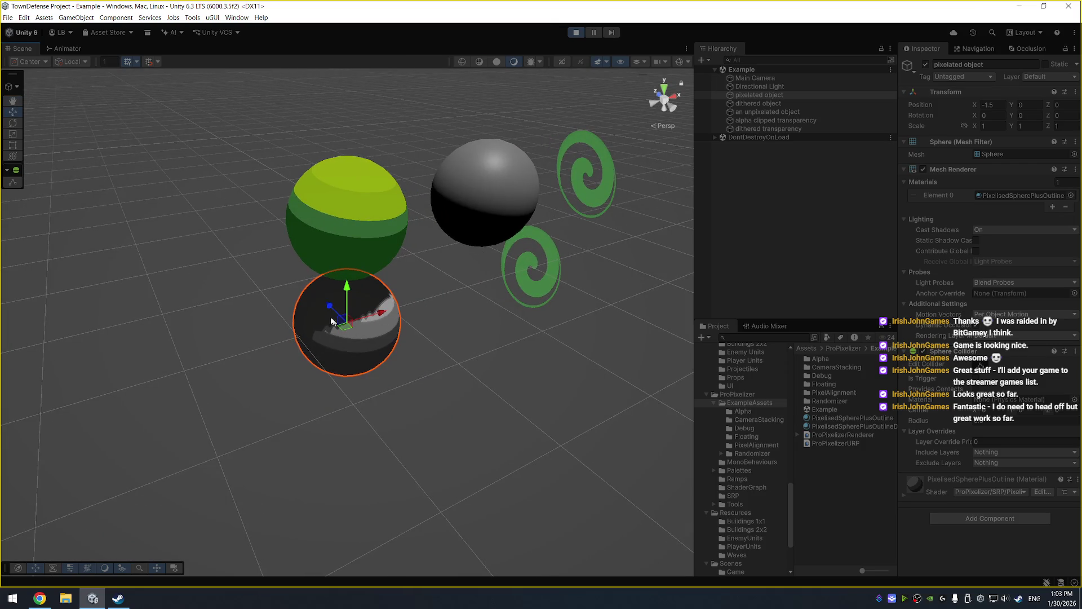
{"action": "mouse_move", "coordinate": [330, 308]}
{"action": "left_mouse_down"}
{"action": "mouse_move", "coordinate": [388, 361]}
{"action": "mouse_move", "coordinate": [433, 250]}
{"action": "left_mouse_up"}
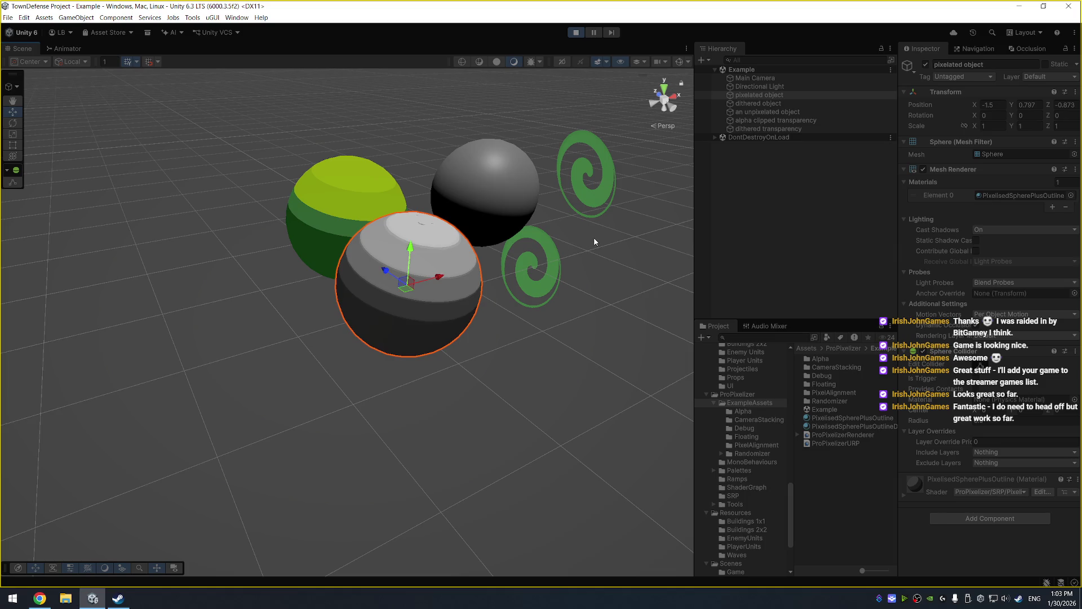
{"action": "left_click", "coordinate": [1035, 198]}
{"action": "left_click", "coordinate": [878, 421]}
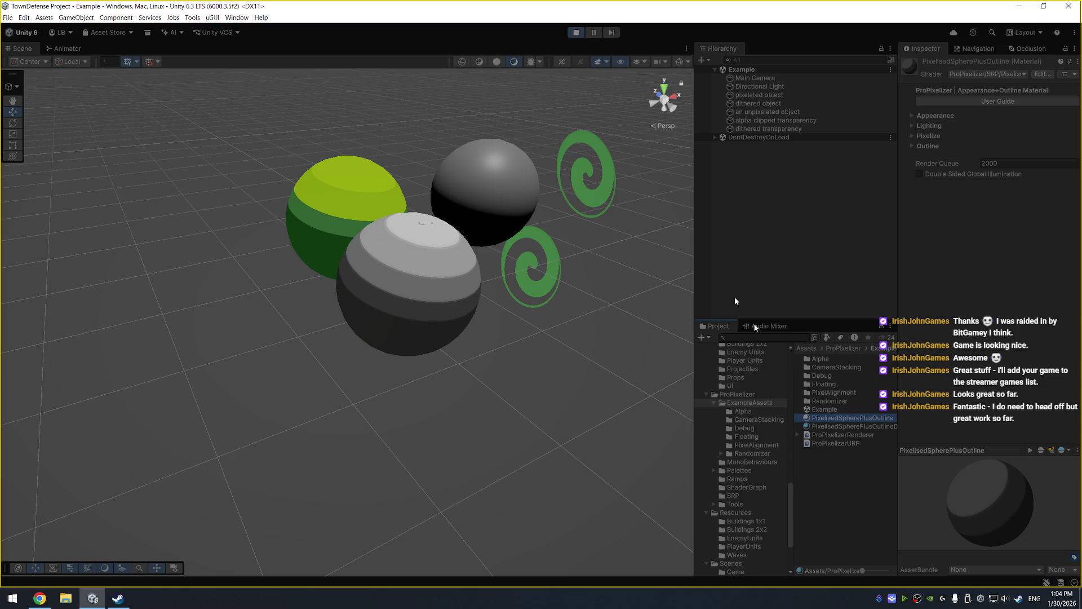
Inspect the alpha clipped transparency spiral, the pixelated grey sphere and the dithered green sphere.
{"action": "mouse_move", "coordinate": [880, 424]}
{"action": "left_mouse_down"}
{"action": "mouse_move", "coordinate": [896, 374]}
{"action": "mouse_move", "coordinate": [878, 257]}
{"action": "left_mouse_up"}
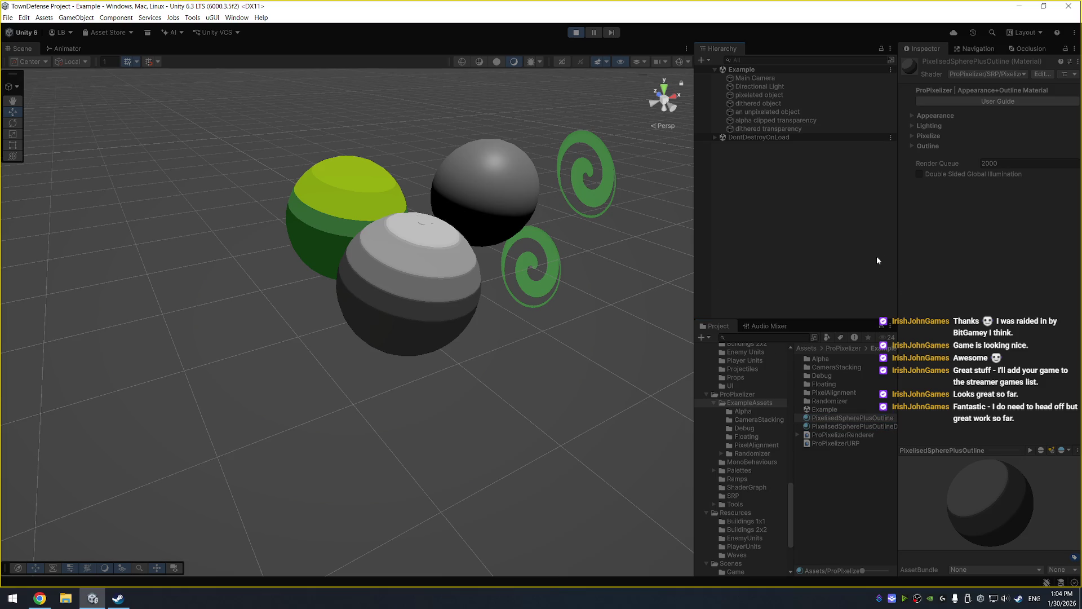
{"action": "left_click", "coordinate": [813, 129]}
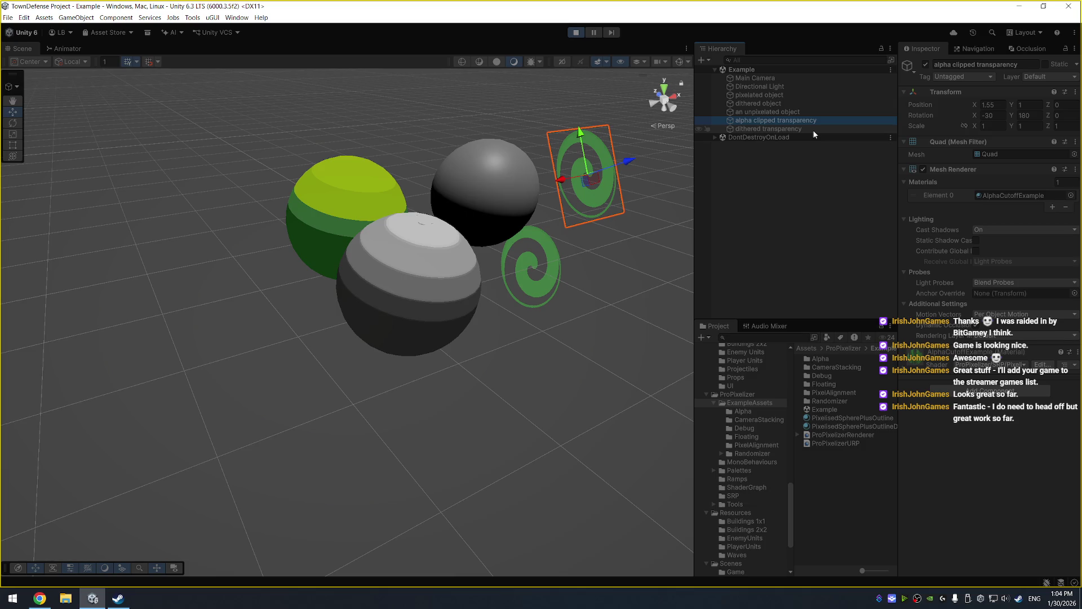
{"action": "key", "text": "f"}
{"action": "mouse_move", "coordinate": [517, 265]}
{"action": "left_mouse_down"}
{"action": "mouse_move", "coordinate": [382, 137]}
{"action": "mouse_move", "coordinate": [519, 246]}
{"action": "mouse_move", "coordinate": [357, 164]}
{"action": "mouse_move", "coordinate": [573, 164]}
{"action": "left_mouse_up"}
{"action": "left_click", "coordinate": [816, 94]}
{"action": "left_click", "coordinate": [830, 104]}
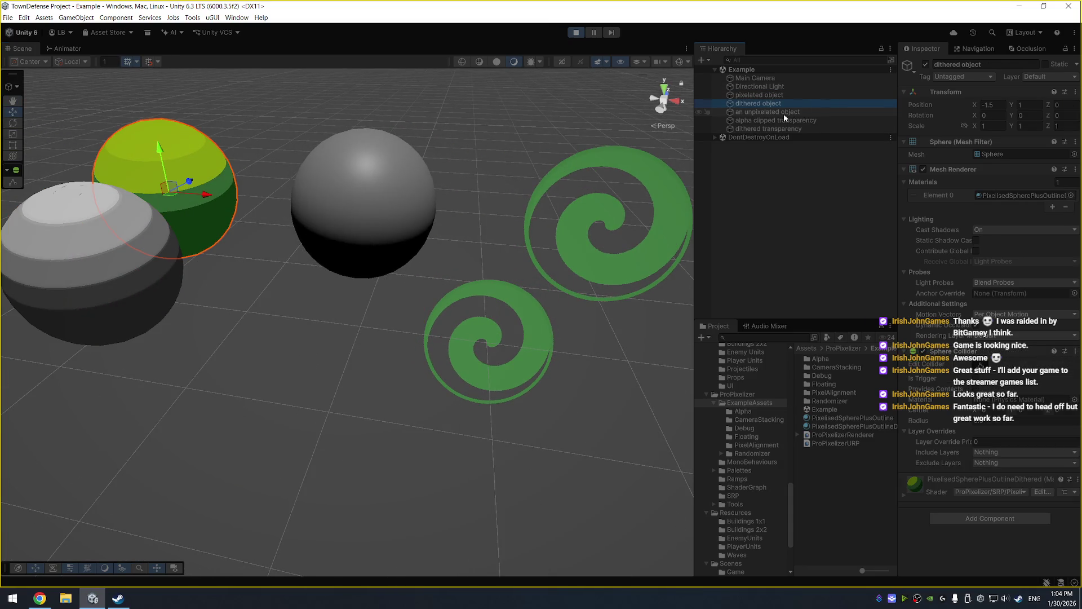
{"action": "left_click", "coordinate": [792, 97]}
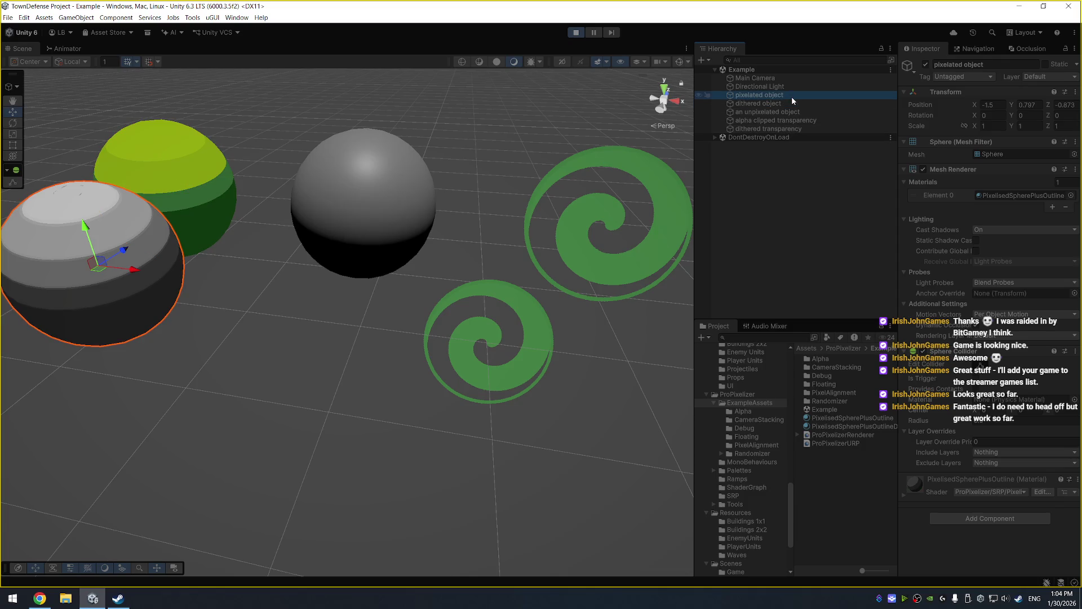
{"action": "left_click", "coordinate": [789, 103]}
{"action": "left_click_drag", "start_coordinate": [899, 369], "coordinate": [915, 367]}
Review the sphere materials and ProPixelizerURP asset, then open the ProPixelizer User Guide in the browser.
{"action": "left_click", "coordinate": [894, 427]}
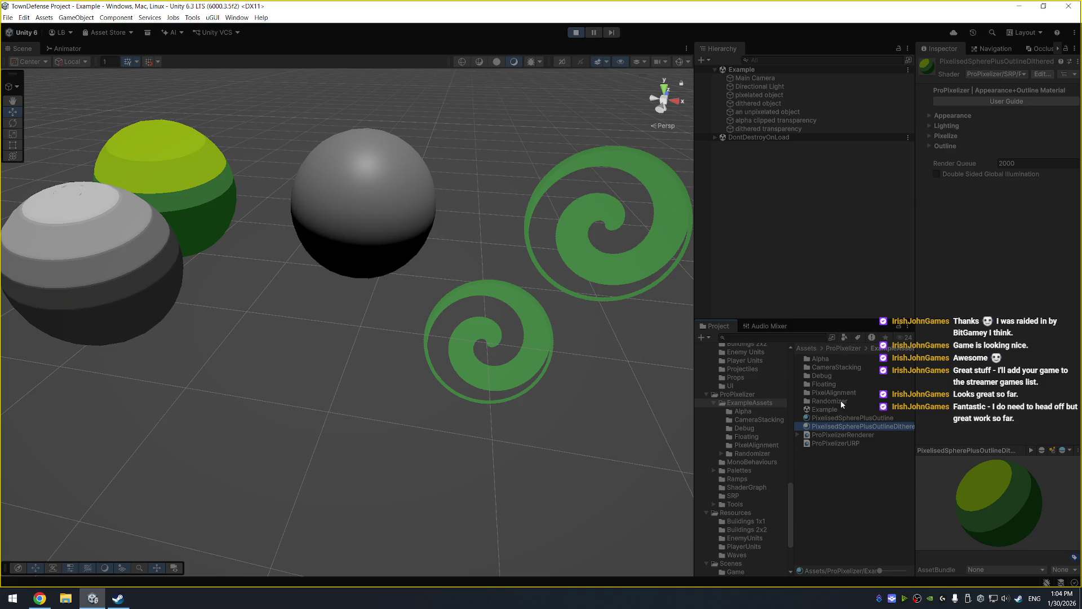
{"action": "left_click", "coordinate": [841, 443]}
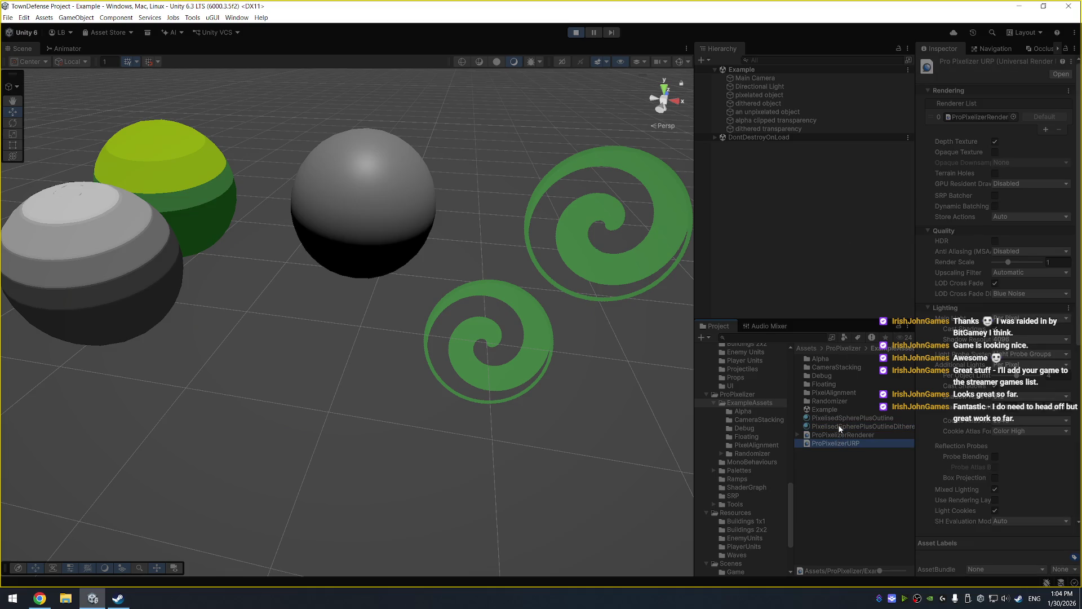
{"action": "left_click", "coordinate": [846, 418]}
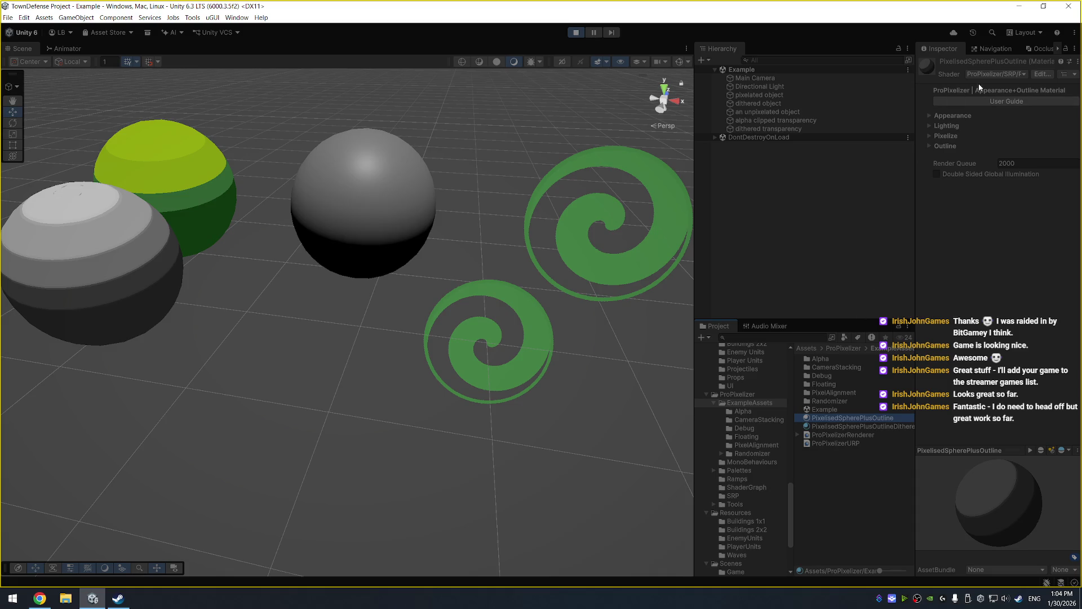
{"action": "left_click", "coordinate": [987, 104]}
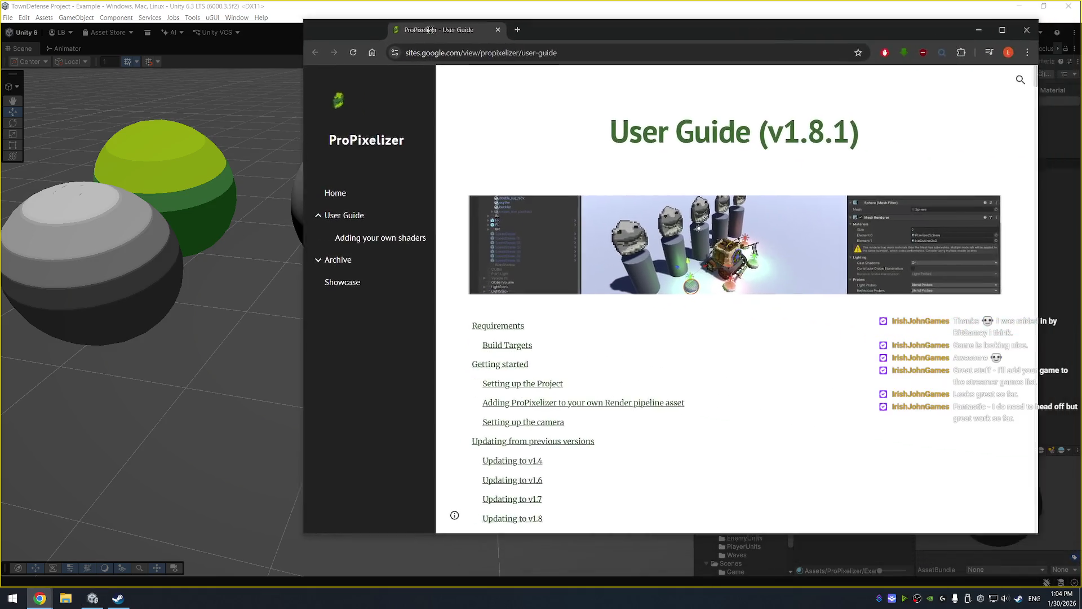
{"action": "left_click_drag", "start_coordinate": [431, 54], "coordinate": [325, 55]}
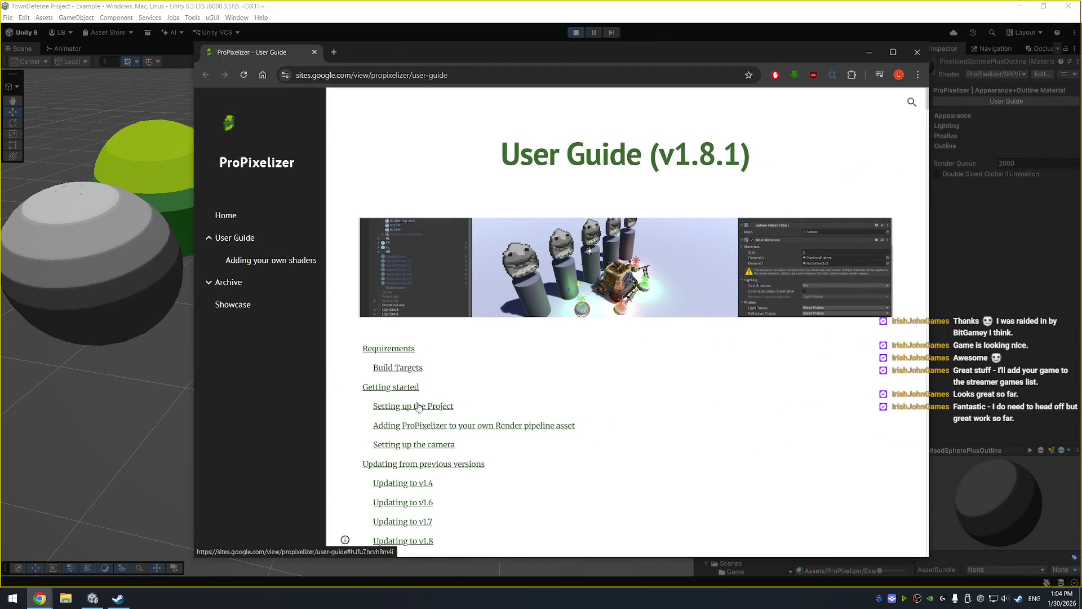
Read the guide's 'Adding ProPixelizer' and camera setup sections, then return to Unity's Scenes folder.
{"action": "left_click", "coordinate": [523, 428]}
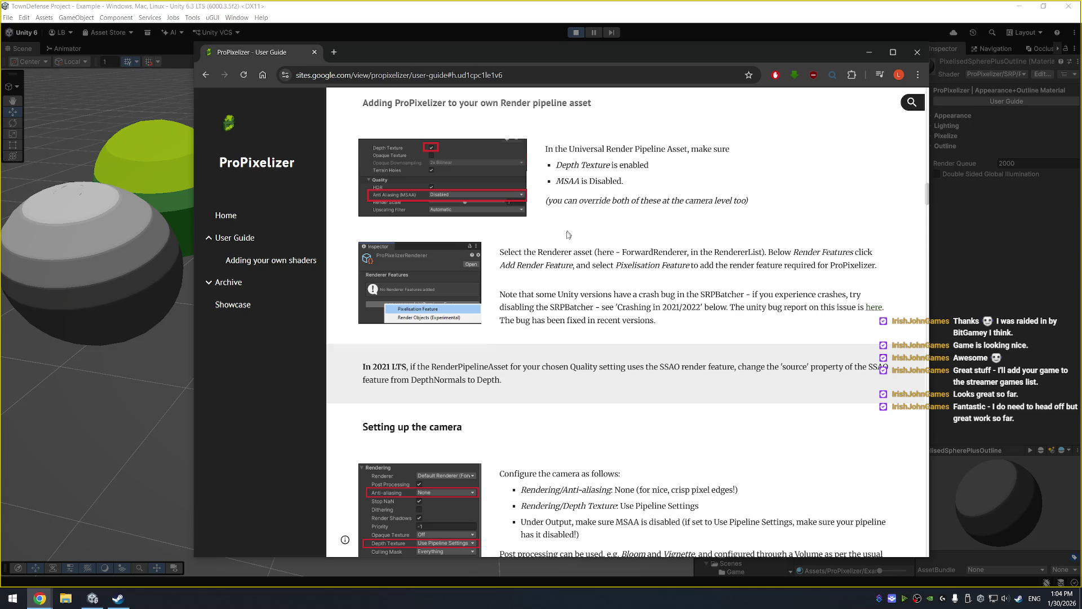
{"action": "scroll", "coordinate": [575, 220], "scroll_direction": "up", "scroll_amount": 4}
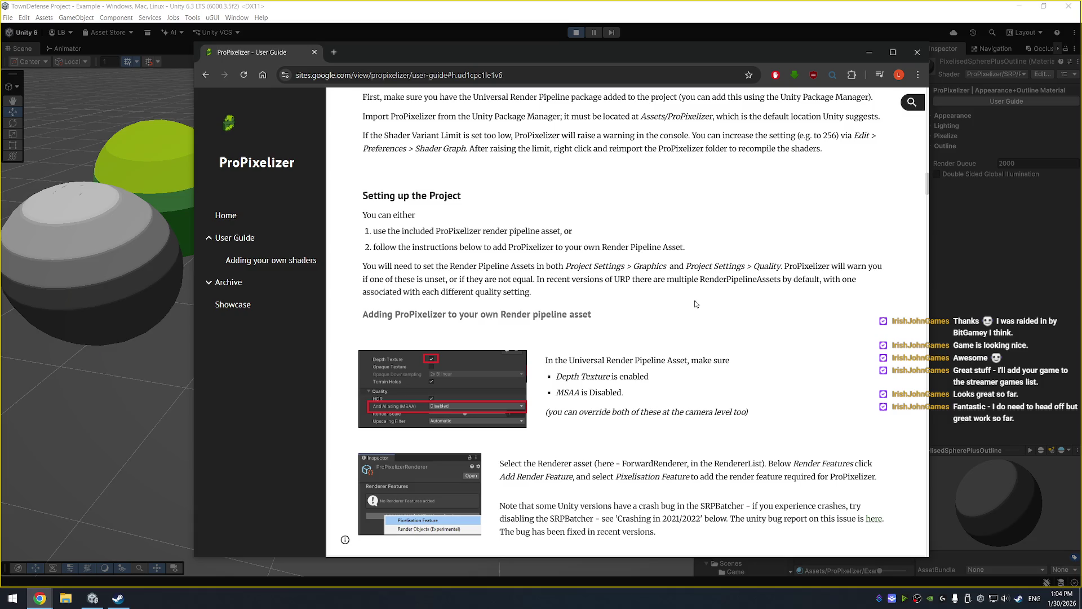
{"action": "scroll", "coordinate": [694, 302], "scroll_direction": "down", "scroll_amount": 3}
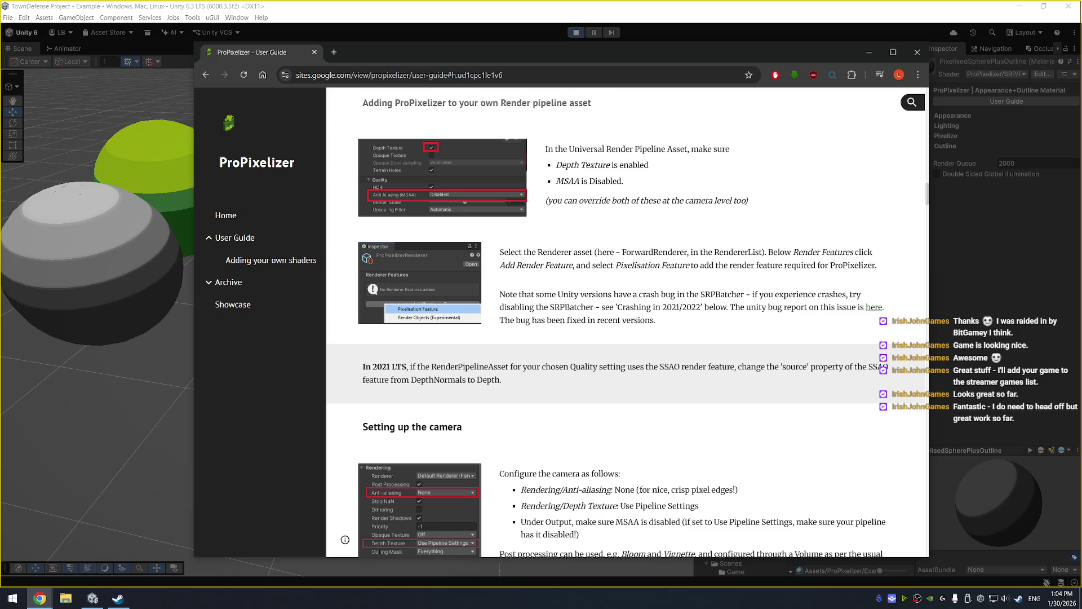
{"action": "scroll", "coordinate": [658, 245], "scroll_direction": "down", "scroll_amount": 3}
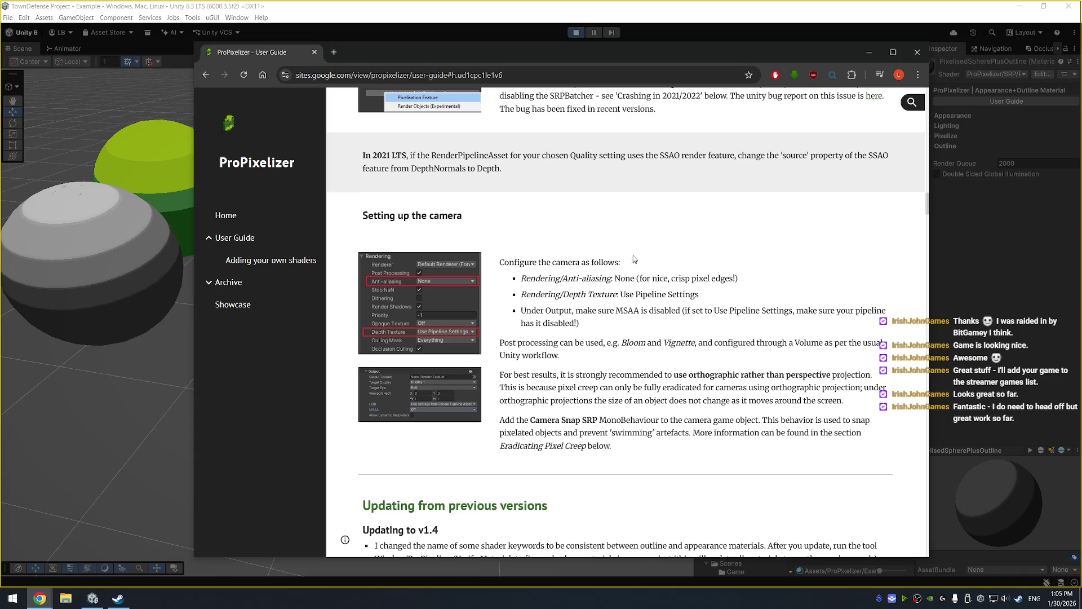
{"action": "scroll", "coordinate": [642, 249], "scroll_direction": "down", "scroll_amount": 4}
{"action": "scroll", "coordinate": [634, 256], "scroll_direction": "up", "scroll_amount": 6}
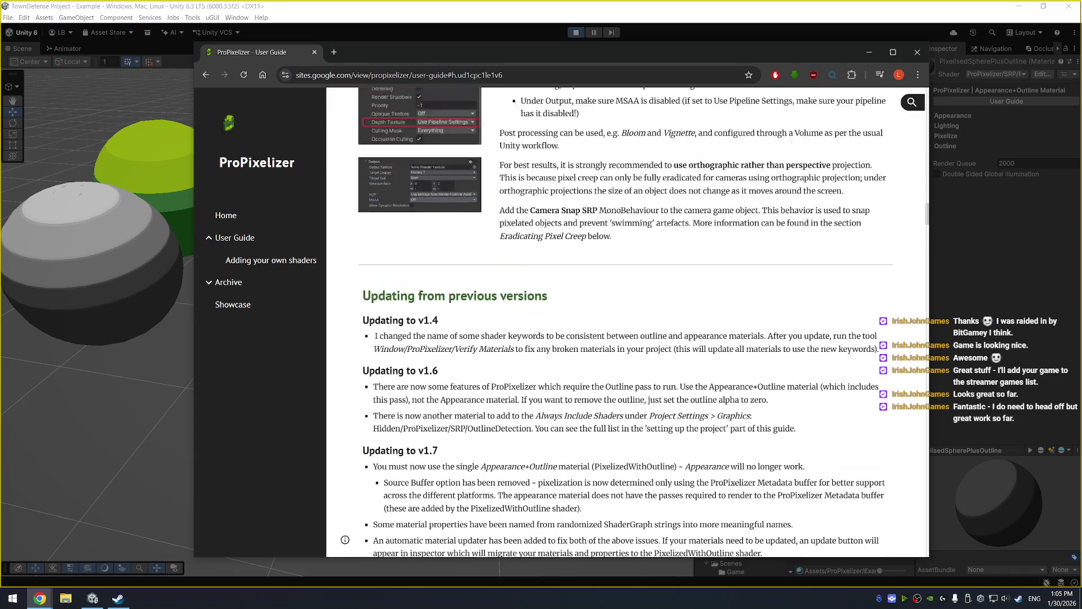
{"action": "left_click", "coordinate": [869, 52]}
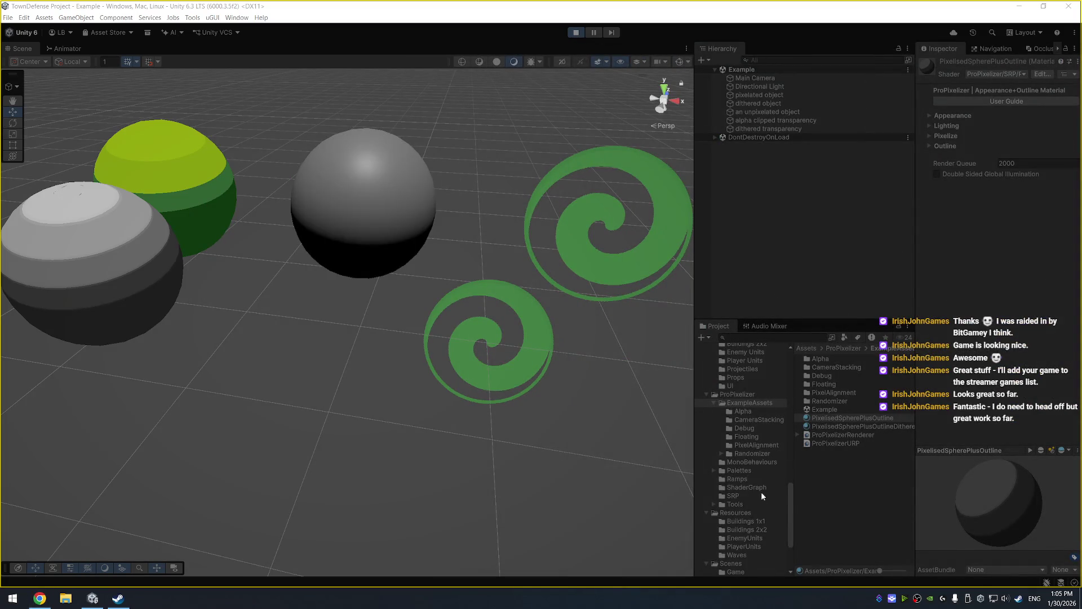
{"action": "left_click", "coordinate": [748, 566]}
Open the Game scene and set the default render pipeline back to PC_RPAsset, confirming the change.
{"action": "double_click", "coordinate": [837, 365]}
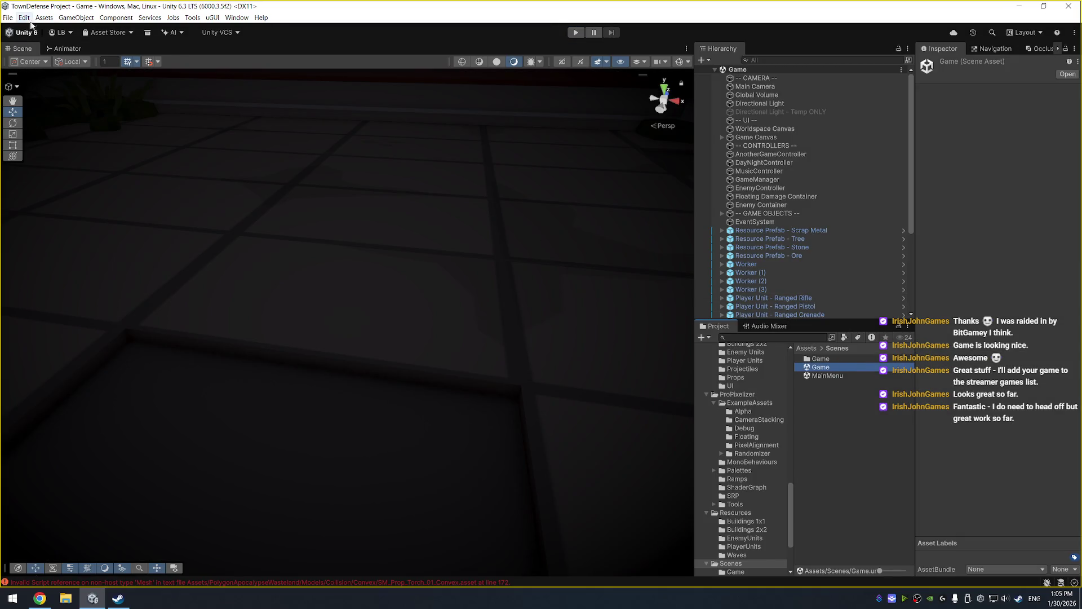
{"action": "left_click", "coordinate": [24, 17]}
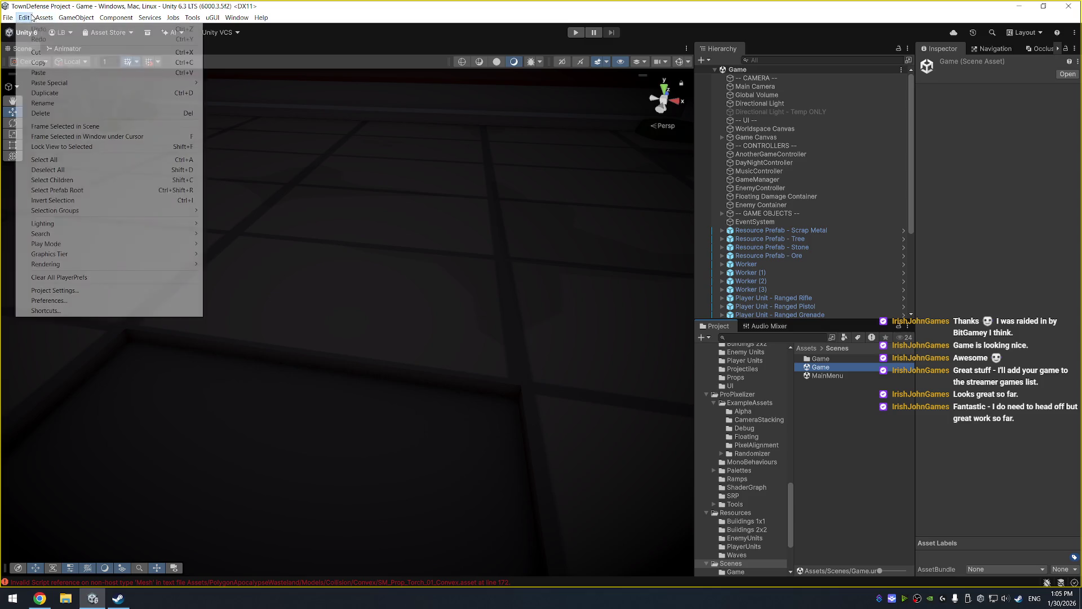
{"action": "left_click", "coordinate": [55, 291]}
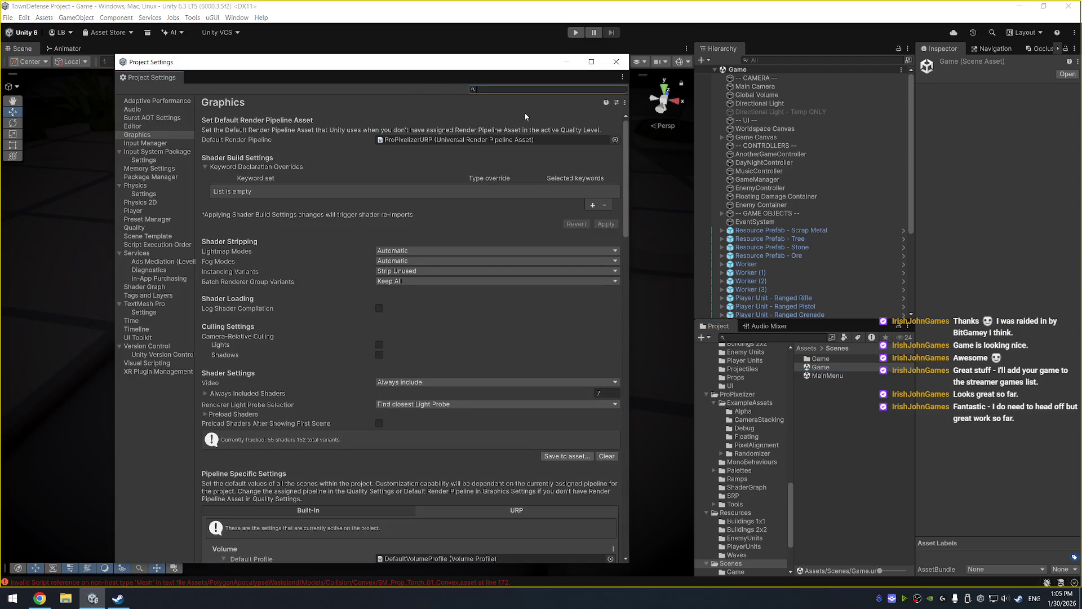
{"action": "left_click", "coordinate": [615, 140]}
{"action": "double_click", "coordinate": [653, 185]}
{"action": "left_click", "coordinate": [564, 325]}
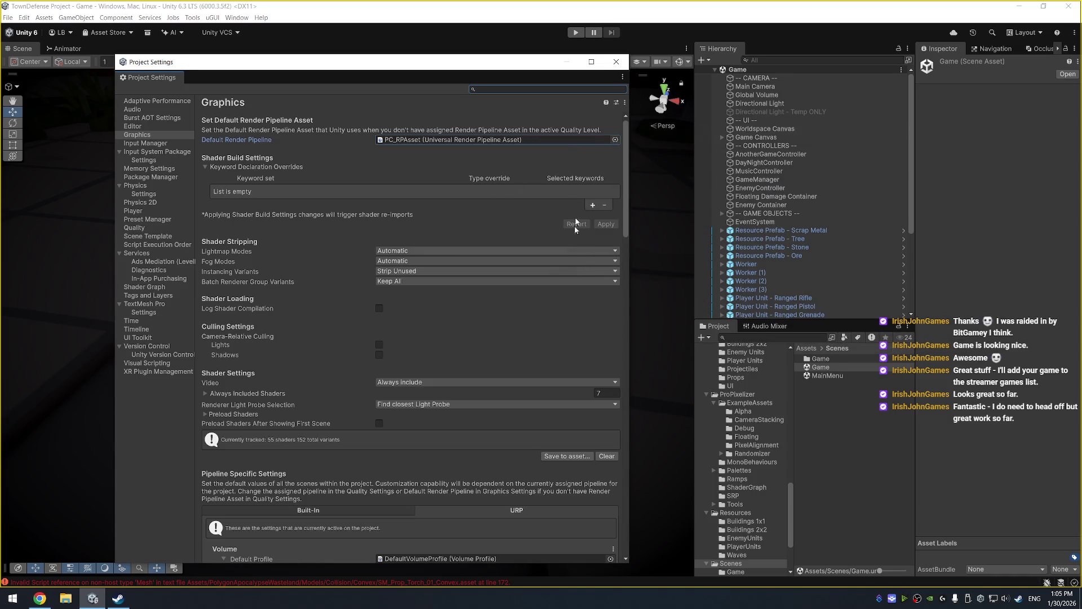
{"action": "left_click", "coordinate": [616, 62]}
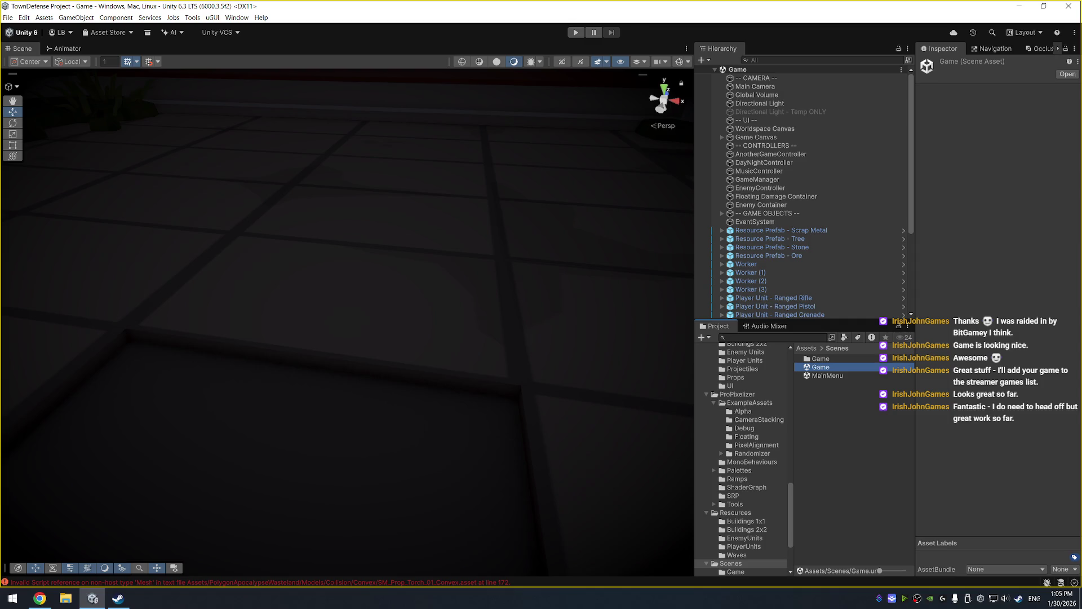
Reopen Project Settings on Graphics to verify PC_RPAsset is the default pipeline.
{"action": "left_click", "coordinate": [24, 18]}
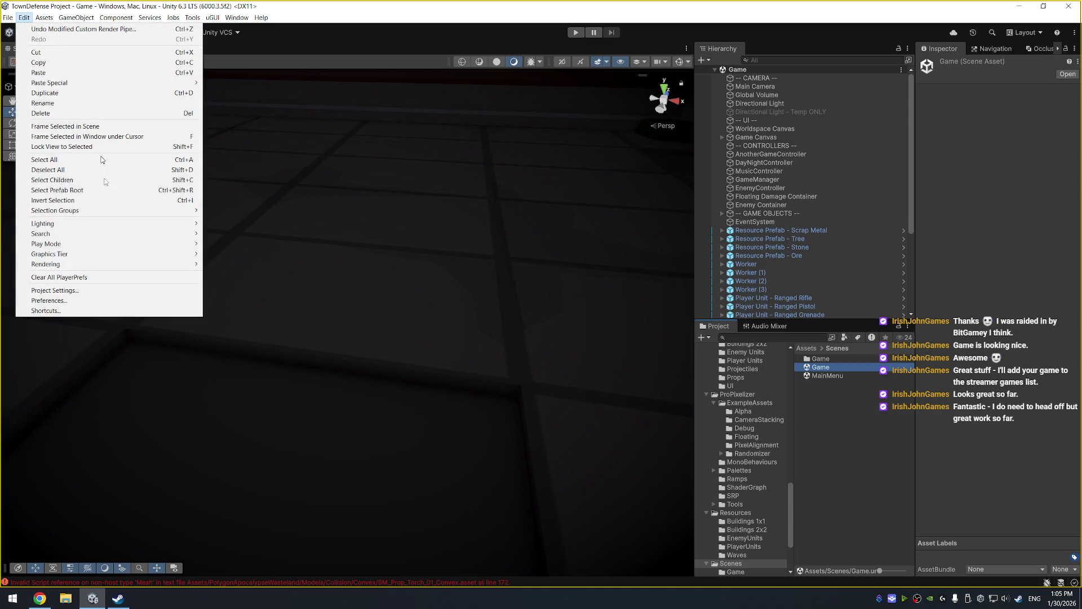
{"action": "left_click", "coordinate": [130, 290]}
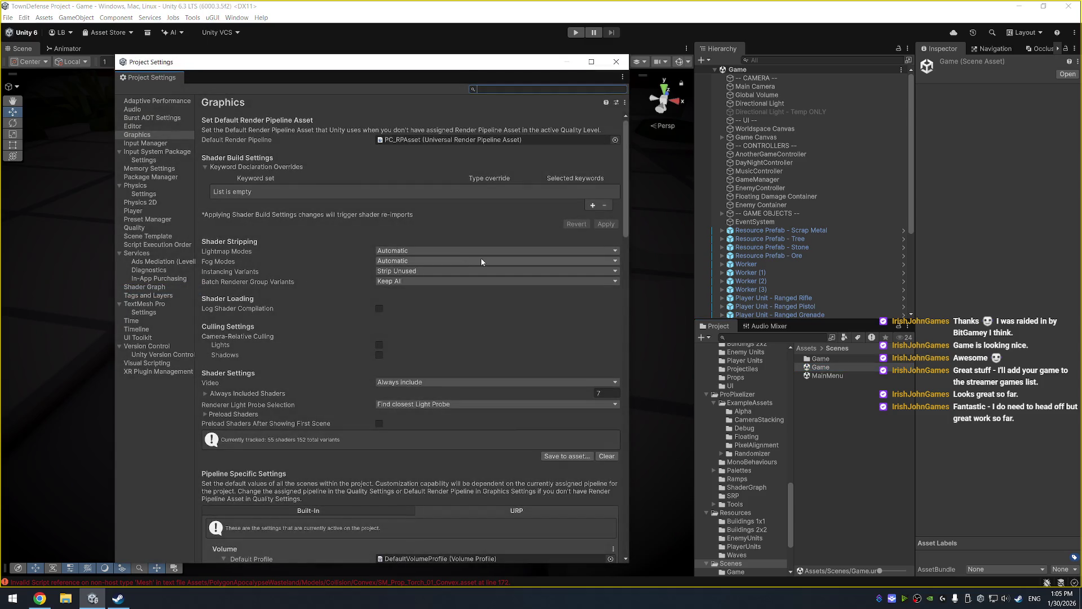
{"action": "left_click", "coordinate": [150, 135]}
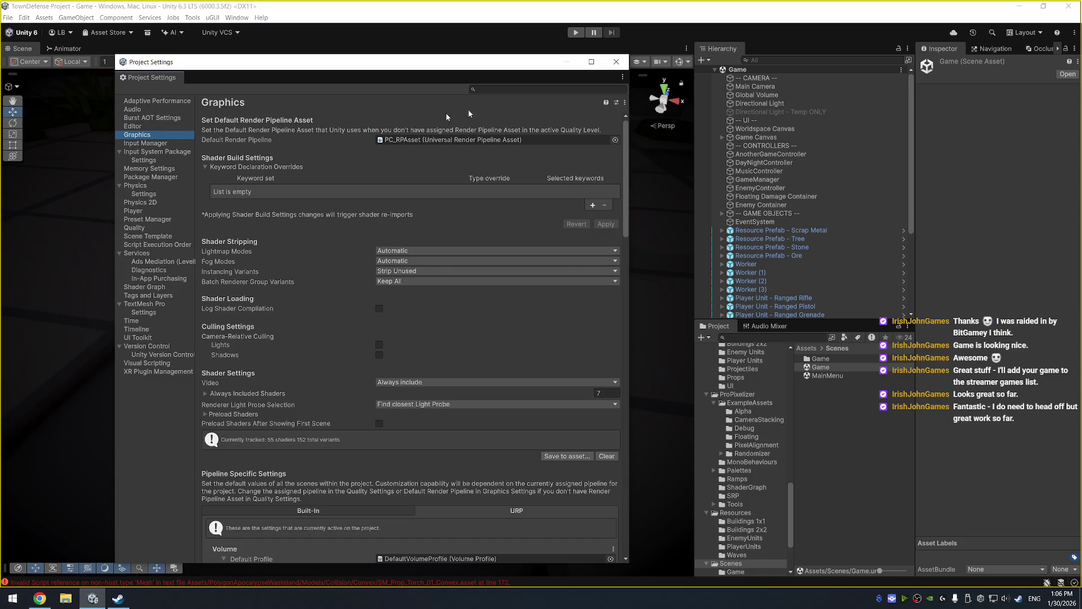
Close Project Settings and raise the Shader Graph Preview Variant Limit preference from 128 to 256.
{"action": "left_click", "coordinate": [616, 62]}
{"action": "left_click", "coordinate": [23, 18]}
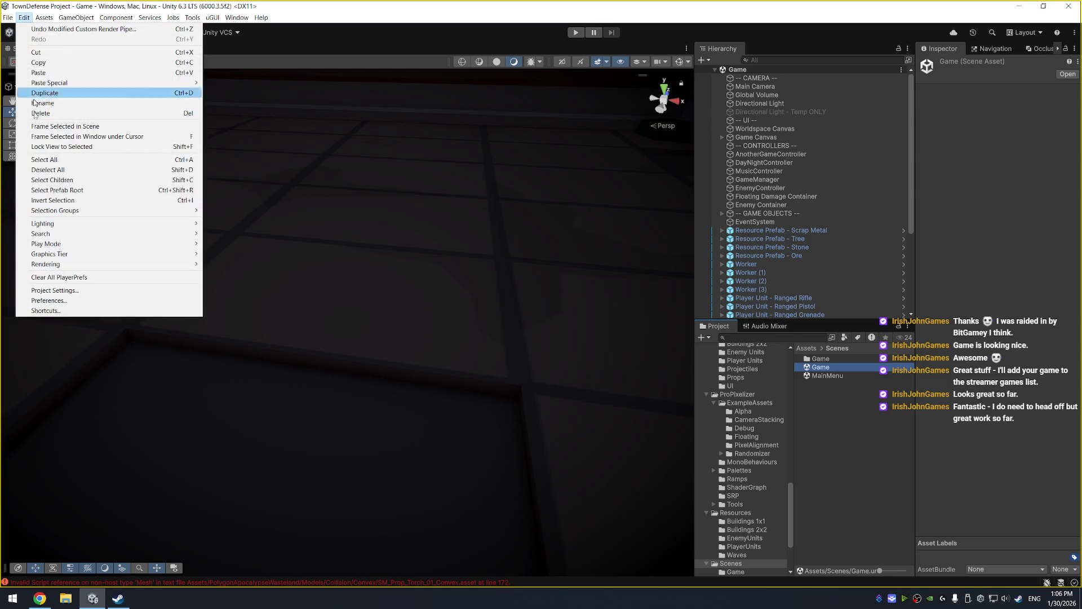
{"action": "left_click", "coordinate": [116, 299]}
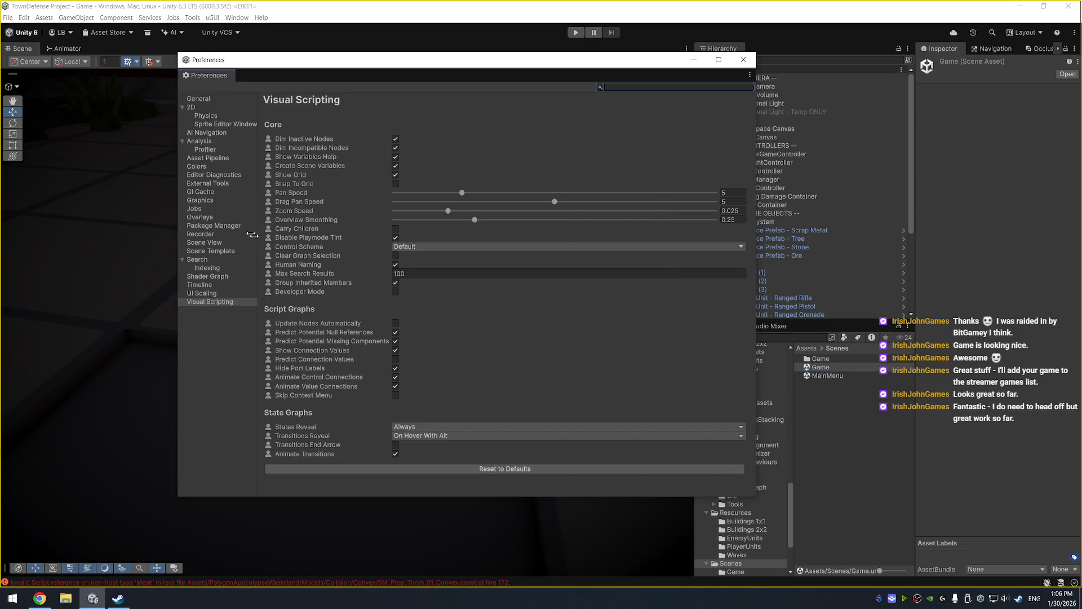
{"action": "left_click", "coordinate": [213, 277]}
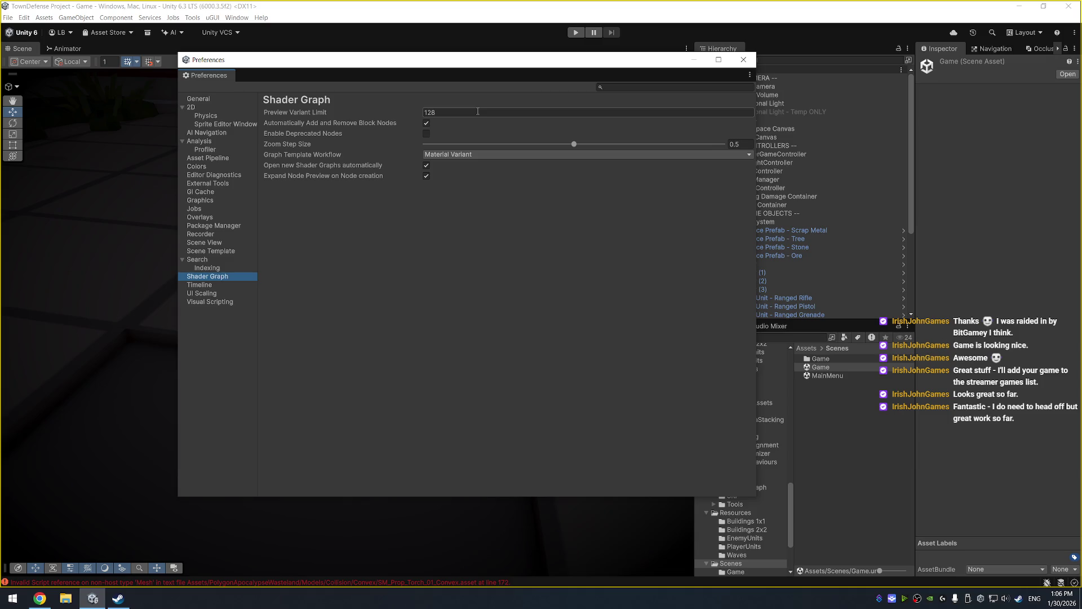
{"action": "left_click", "coordinate": [478, 111]}
{"action": "type", "text": "256"}
{"action": "left_click", "coordinate": [744, 59]}
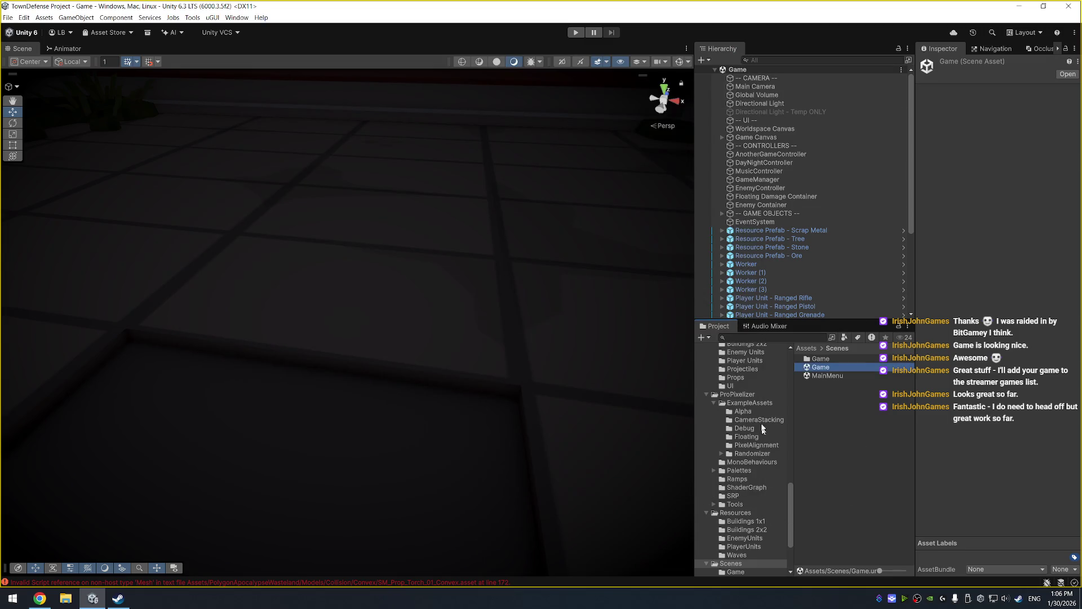
Browse the ProPixelizer folders: SRP, Tools, Ramps, lighting ramps, Palettes and MonoBehaviours.
{"action": "left_click", "coordinate": [753, 394]}
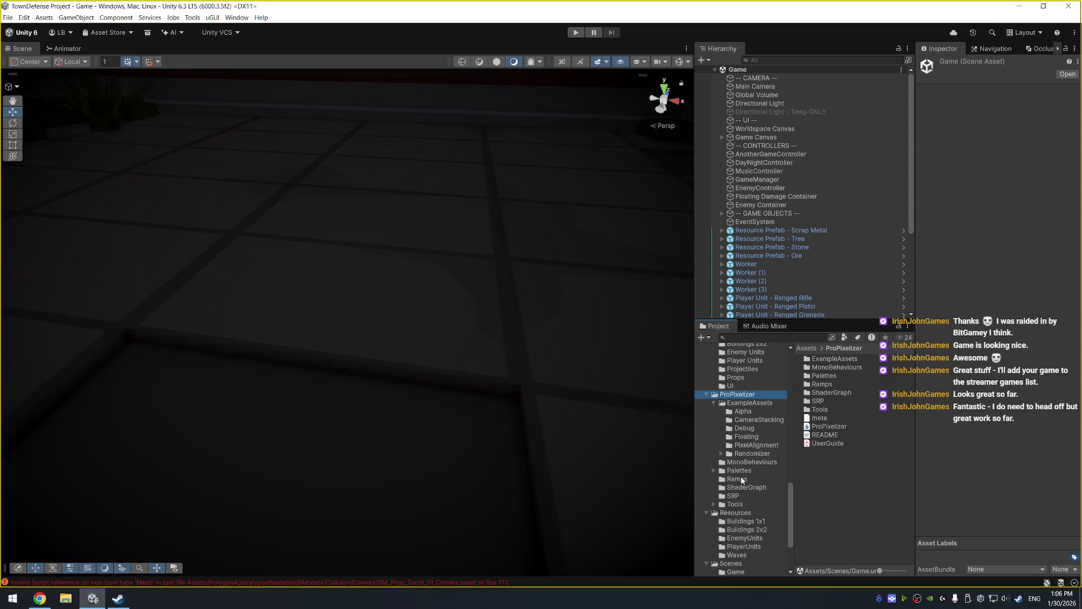
{"action": "left_click", "coordinate": [734, 496]}
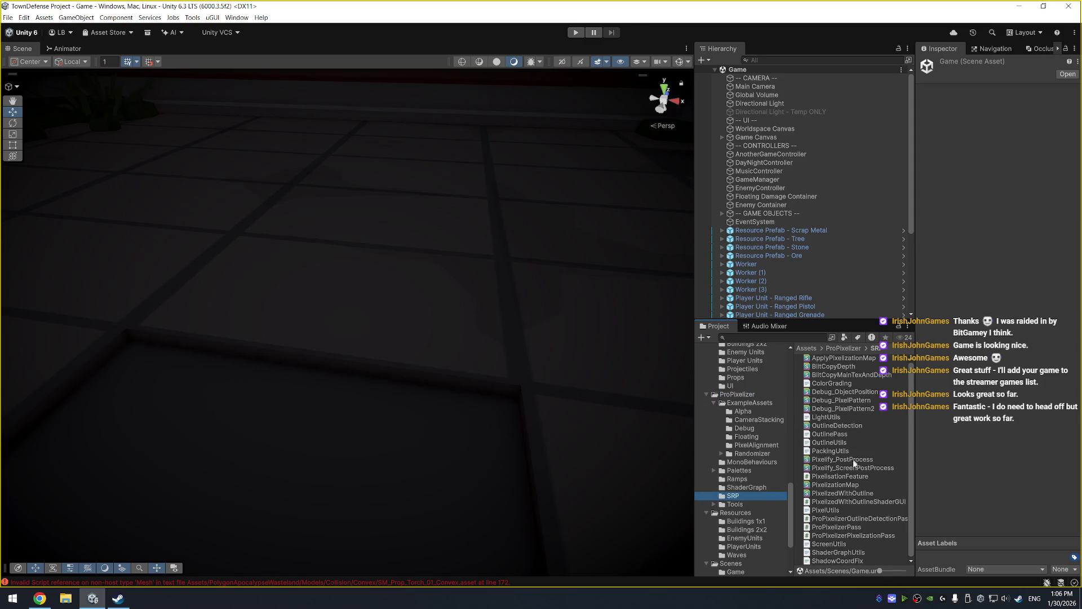
{"action": "left_click", "coordinate": [735, 504]}
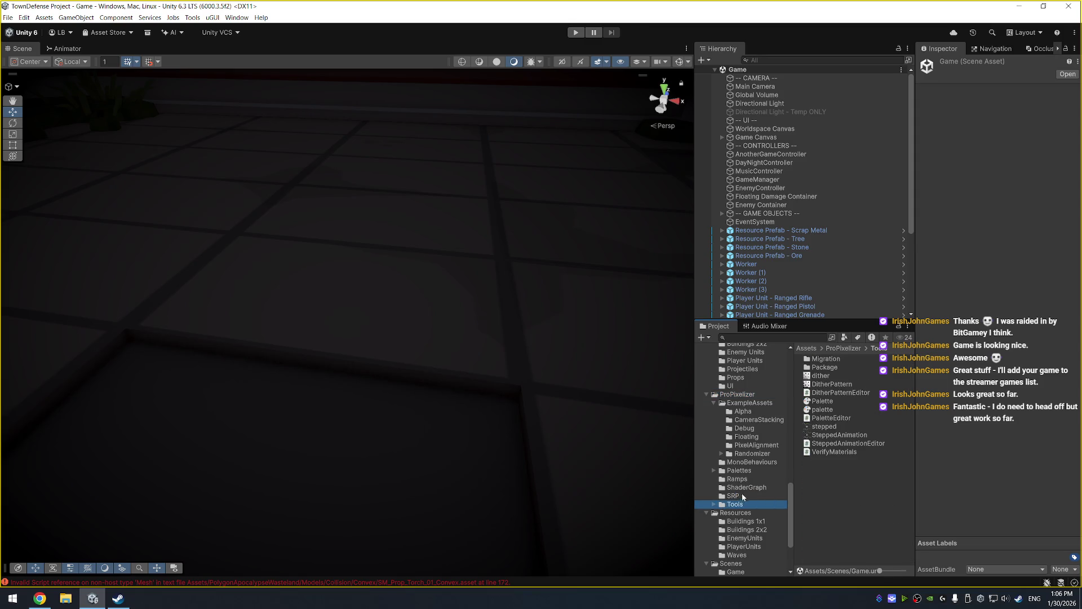
{"action": "left_click", "coordinate": [743, 496]}
{"action": "left_click", "coordinate": [748, 479]}
{"action": "left_click", "coordinate": [753, 471]}
{"action": "left_click", "coordinate": [762, 462]}
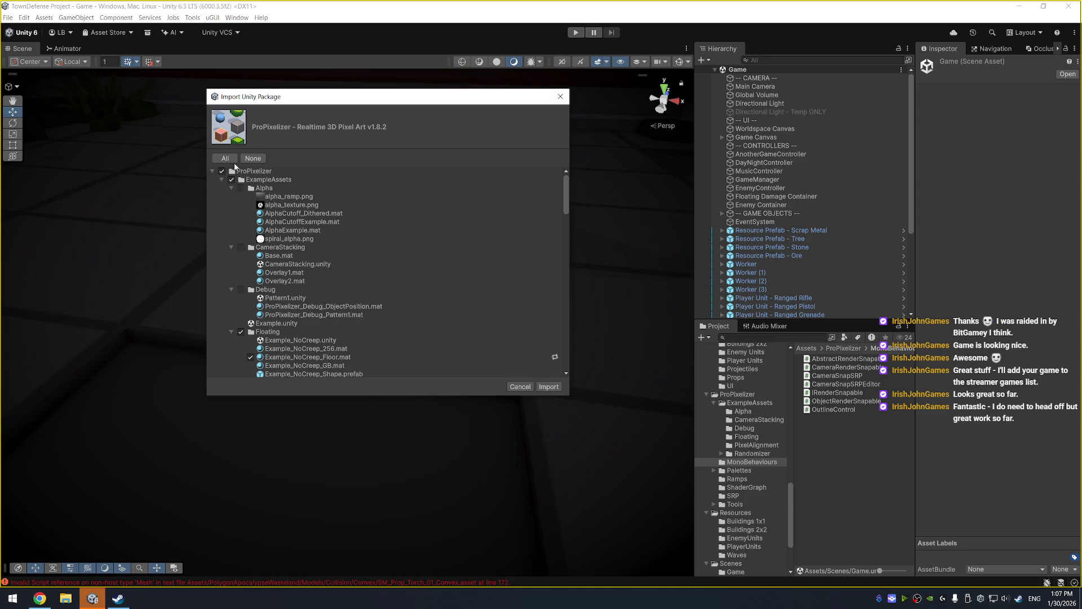
Import the ProPixelizer v1.8.2 package, then frame the Road w/Railing (2) object in the Scene view.
{"action": "left_click", "coordinate": [240, 251]}
{"action": "left_click", "coordinate": [550, 387]}
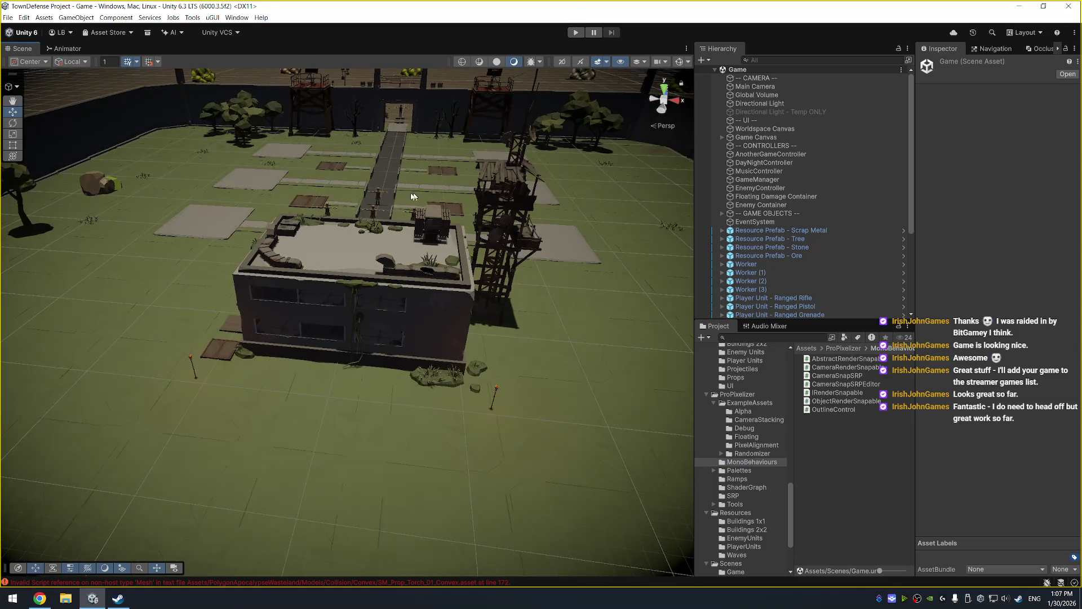
{"action": "left_click", "coordinate": [376, 189]}
{"action": "key", "text": "f"}
{"action": "scroll", "coordinate": [442, 219], "scroll_direction": "down", "scroll_amount": 6}
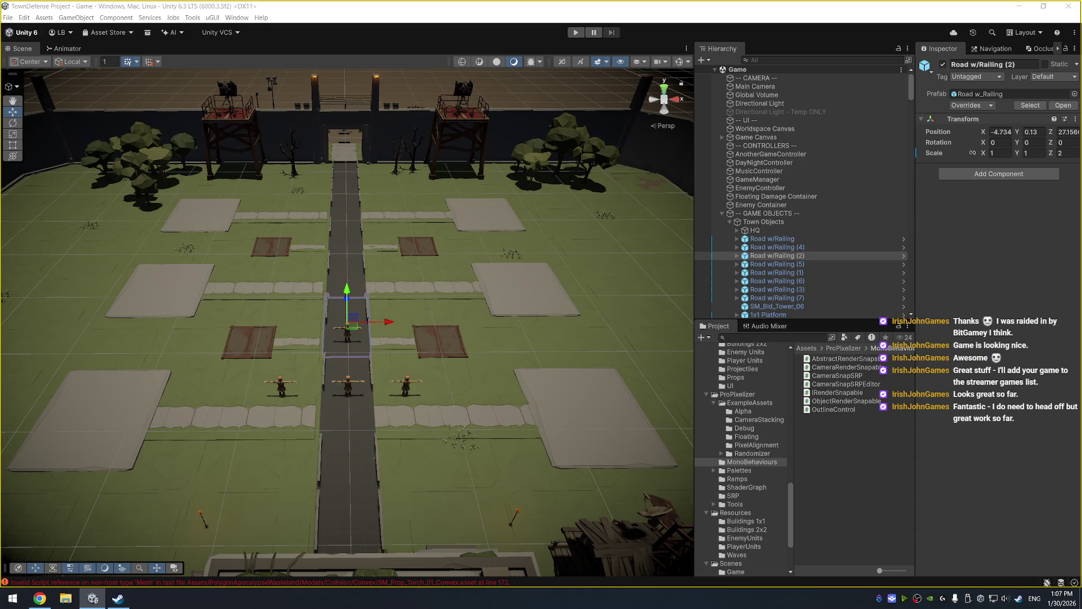
{"action": "left_click", "coordinate": [24, 18]}
{"action": "left_click", "coordinate": [104, 290]}
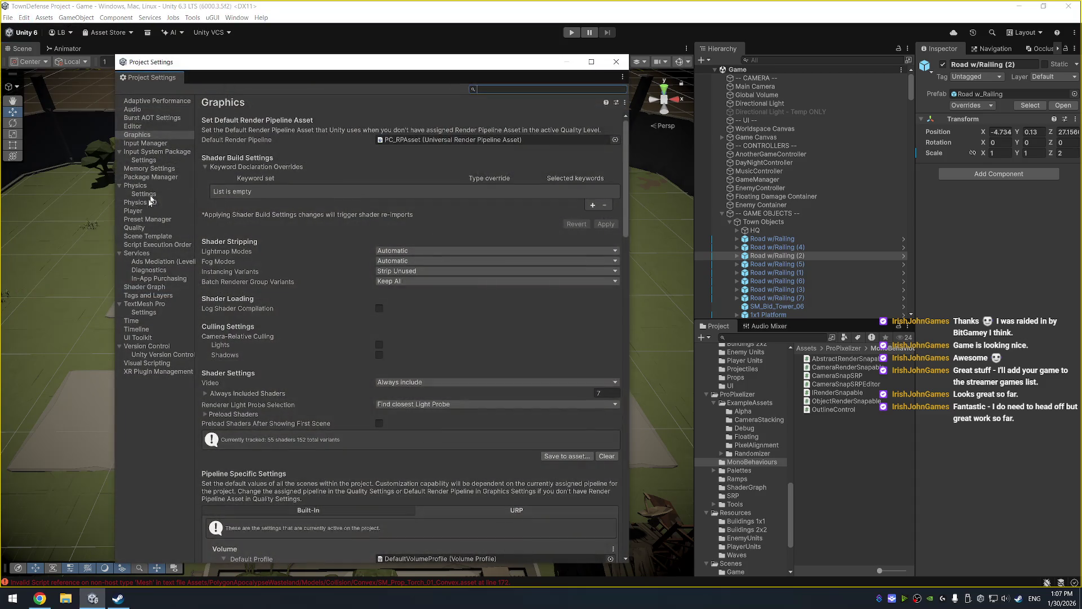
{"action": "left_click", "coordinate": [134, 228]}
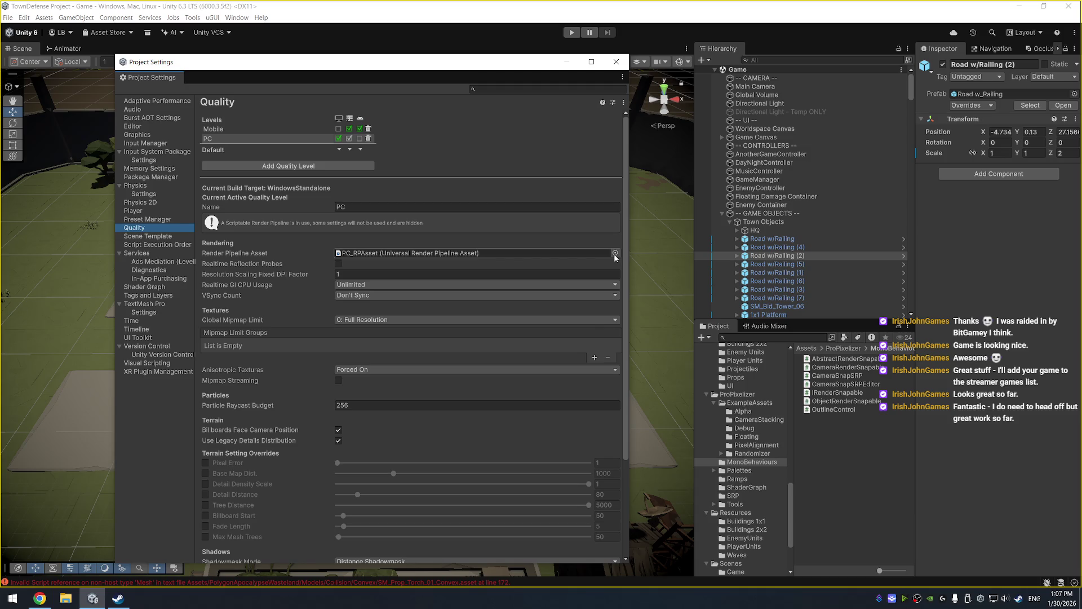
{"action": "left_click", "coordinate": [616, 62]}
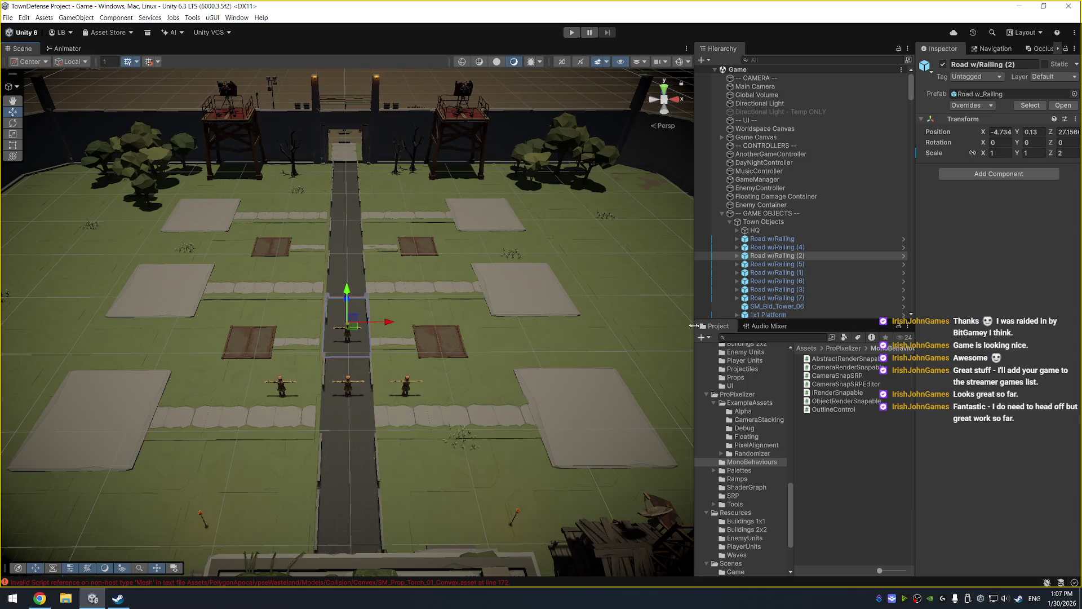
In Assets/Settings, set PC_RPAsset's Anti Aliasing (MSAA) to Disabled, then inspect PC_Renderer.
{"action": "scroll", "coordinate": [761, 443], "scroll_direction": "down", "scroll_amount": 5}
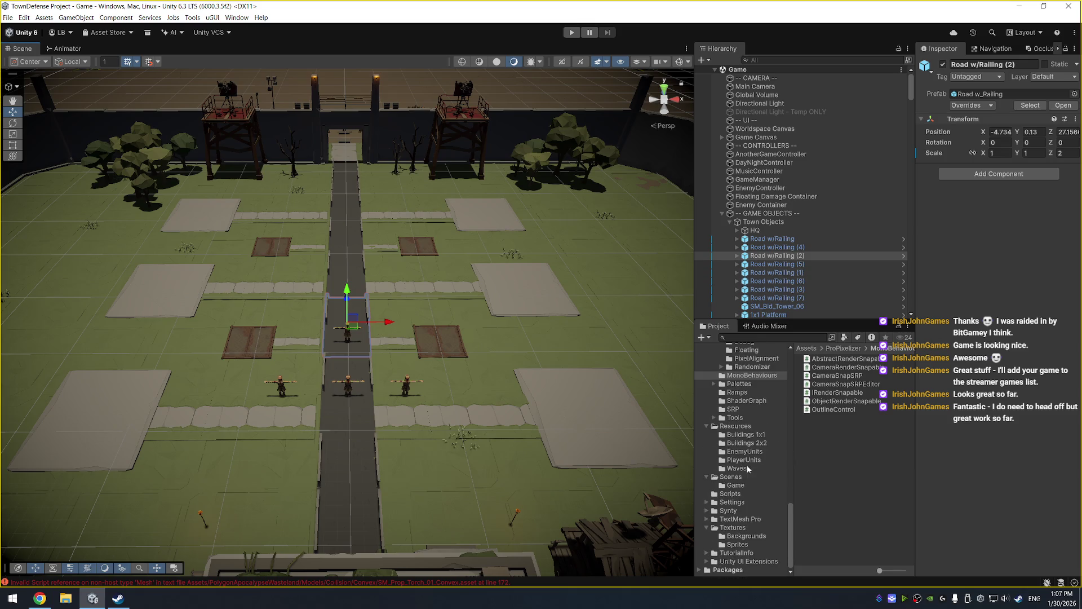
{"action": "left_click", "coordinate": [733, 502]}
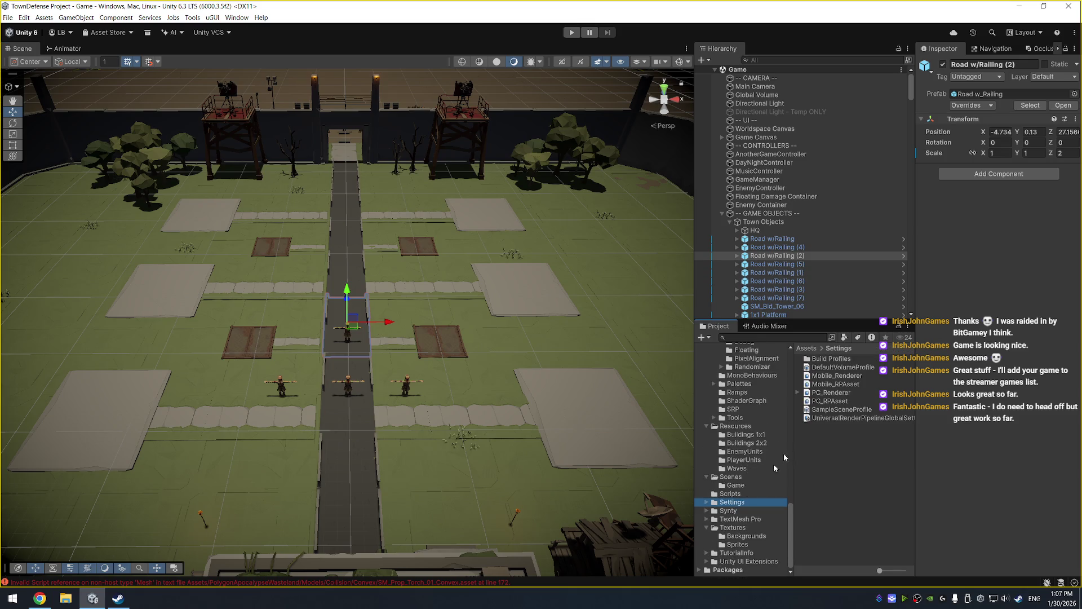
{"action": "left_click", "coordinate": [831, 393]}
{"action": "left_click", "coordinate": [840, 402]}
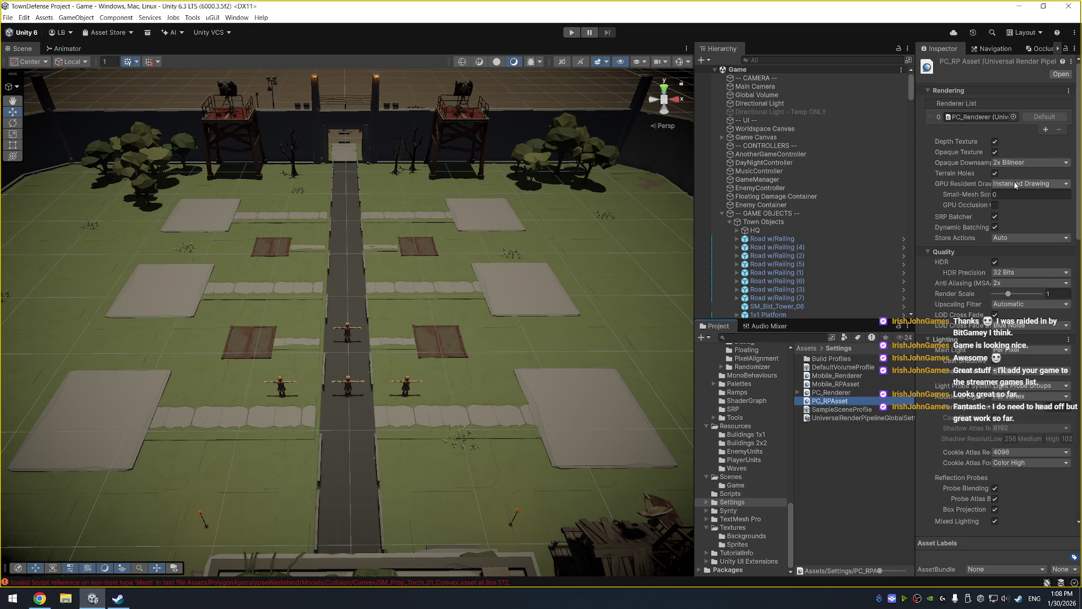
{"action": "left_click", "coordinate": [1012, 283]}
{"action": "left_click", "coordinate": [1015, 293]}
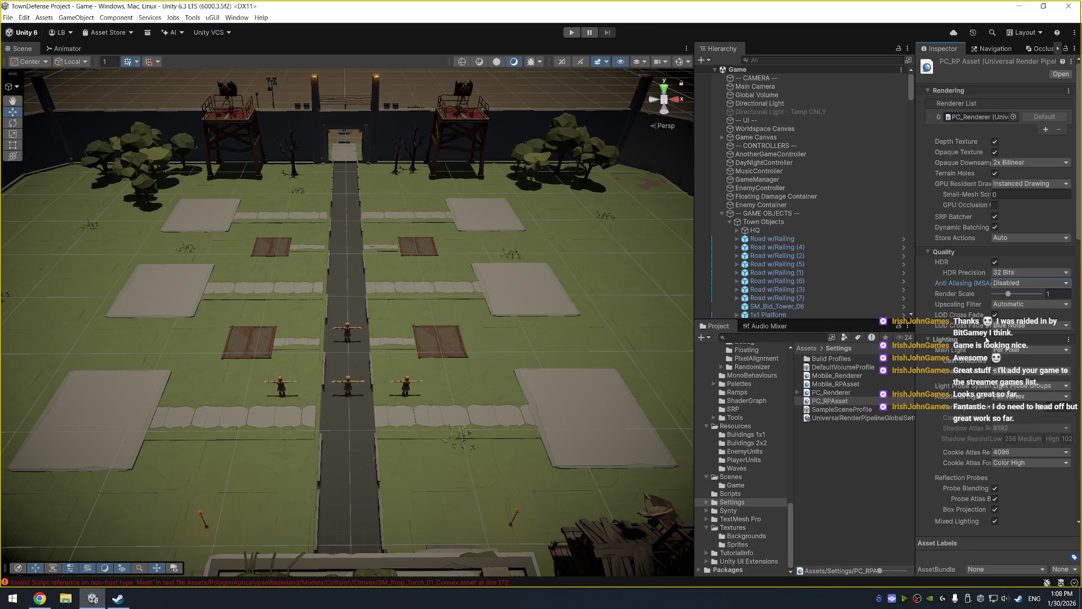
{"action": "scroll", "coordinate": [971, 327], "scroll_direction": "down", "scroll_amount": 10}
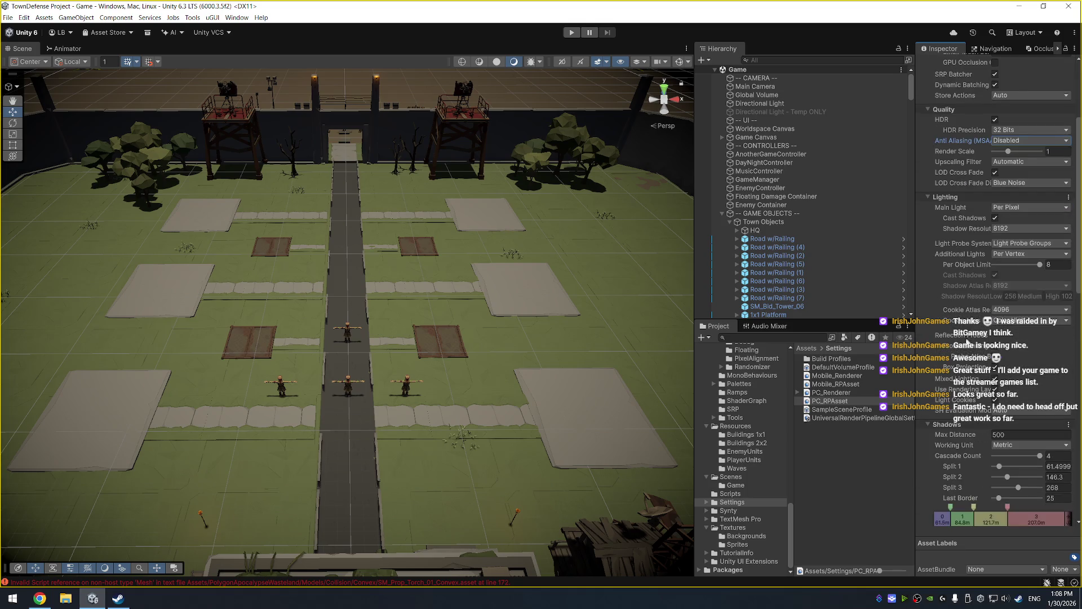
{"action": "left_click", "coordinate": [843, 394]}
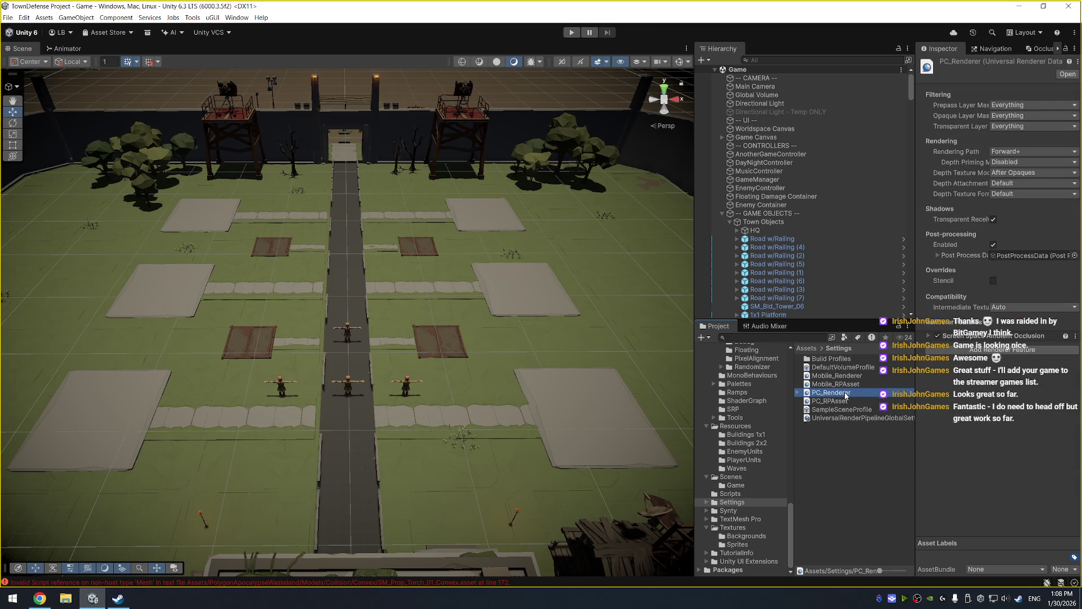
Add the Pixelisation Feature to PC_Renderer and review the SSAO Method options.
{"action": "left_click", "coordinate": [1007, 352]}
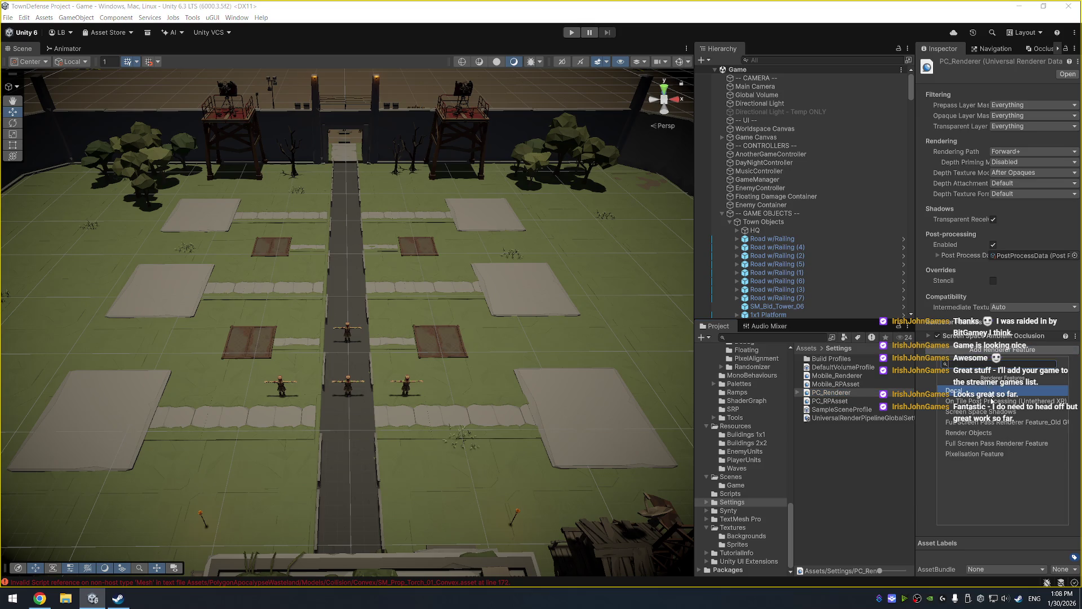
{"action": "left_click", "coordinate": [995, 454]}
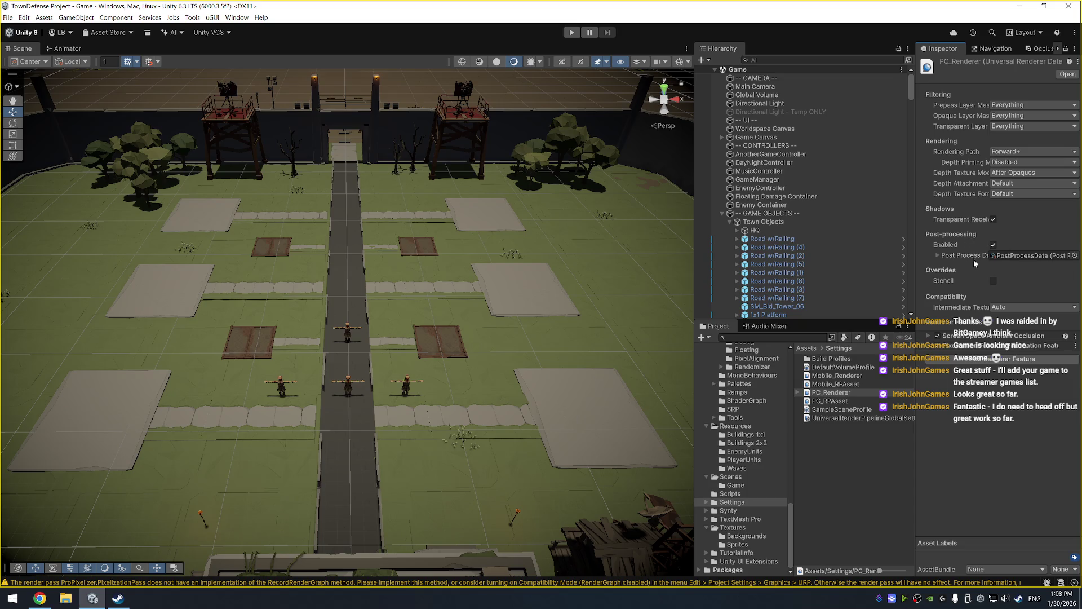
{"action": "left_click", "coordinate": [929, 336]}
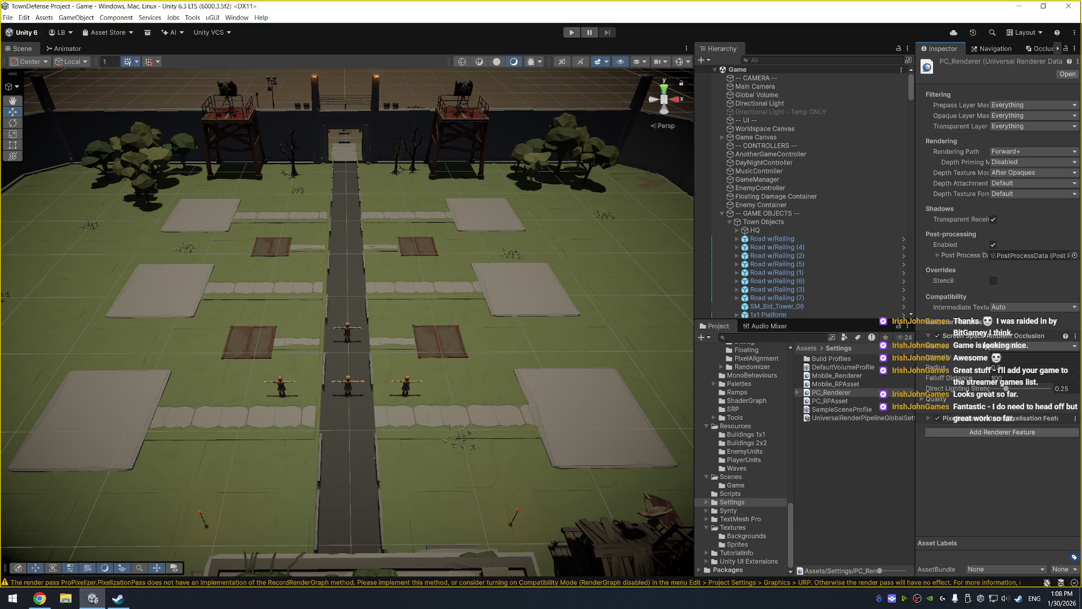
{"action": "left_click", "coordinate": [1029, 346]}
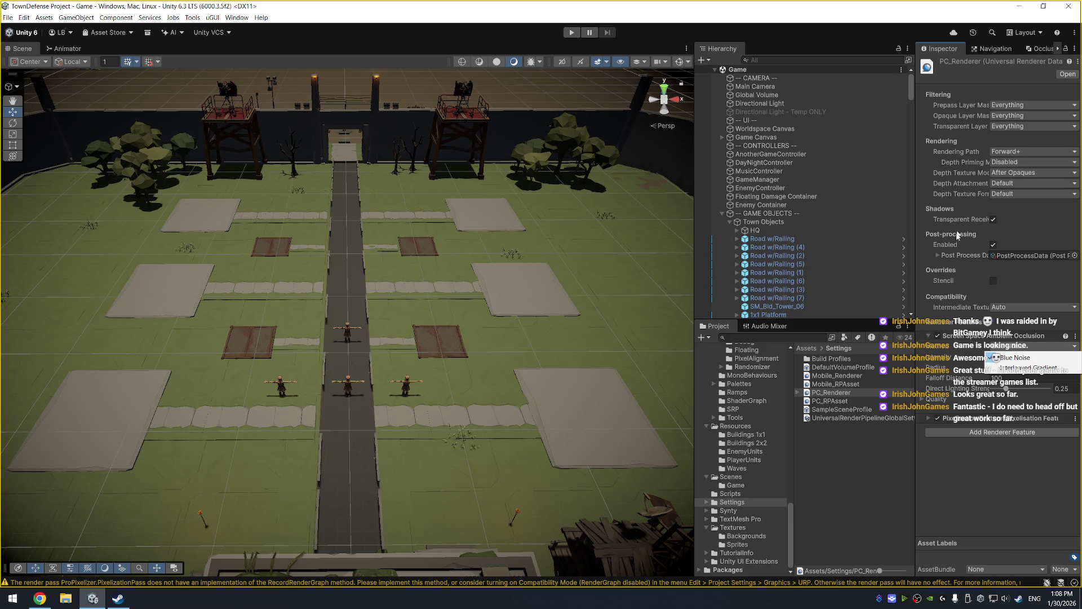
Glance at the Post Process Data settings, then select the Worker (1) character in the scene.
{"action": "left_click", "coordinate": [935, 255]}
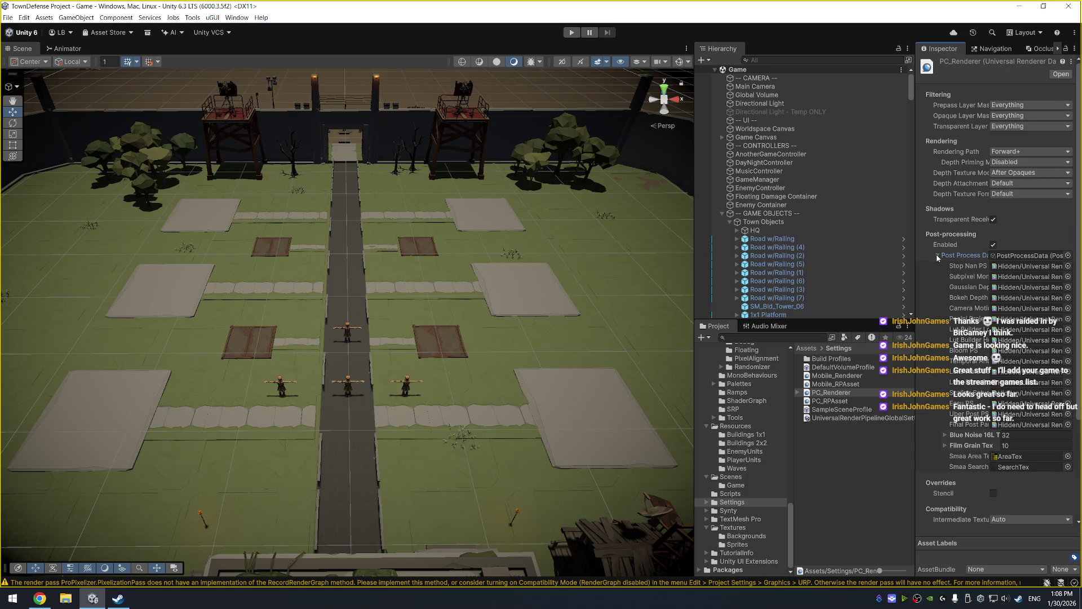
{"action": "left_click", "coordinate": [936, 255]}
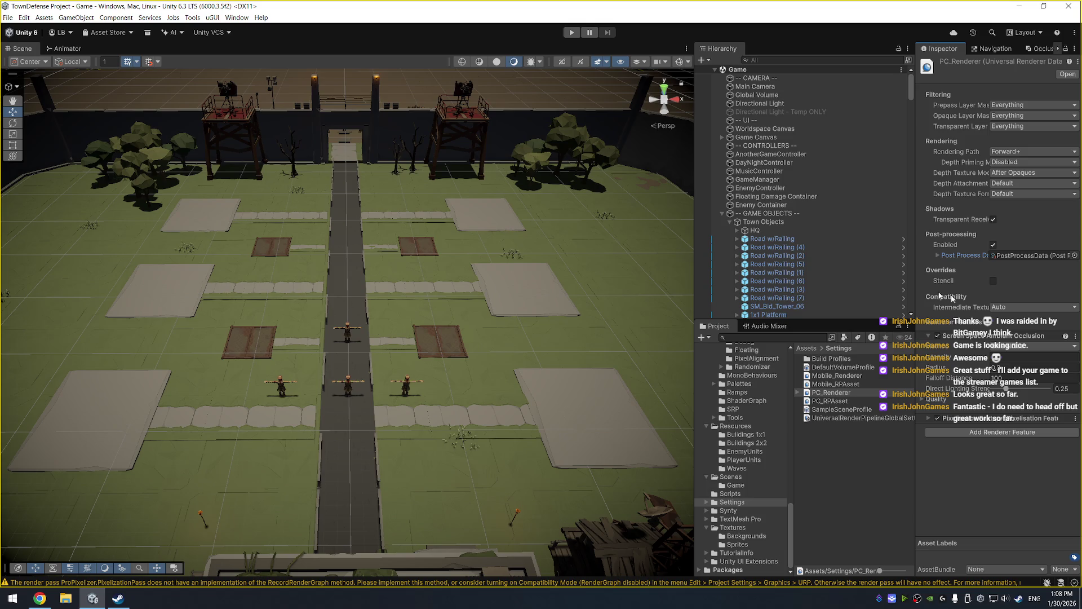
{"action": "left_click", "coordinate": [407, 383]}
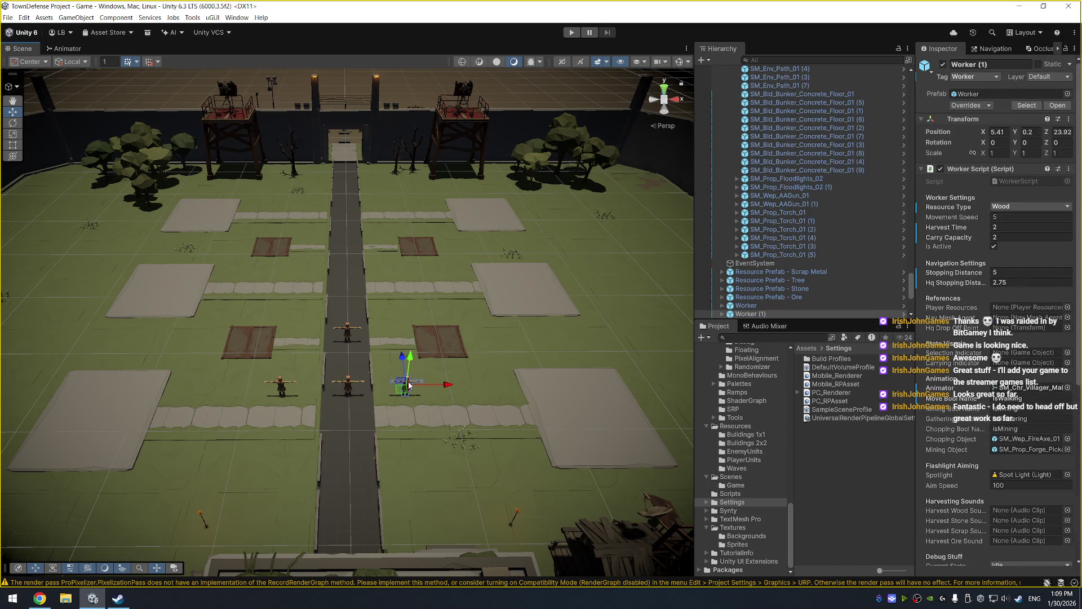
Try a new Pixelisation Depth Test Threshold on PC_Renderer, revert it to 0.001, then select Main Camera.
{"action": "scroll", "coordinate": [941, 386], "scroll_direction": "down", "scroll_amount": 5}
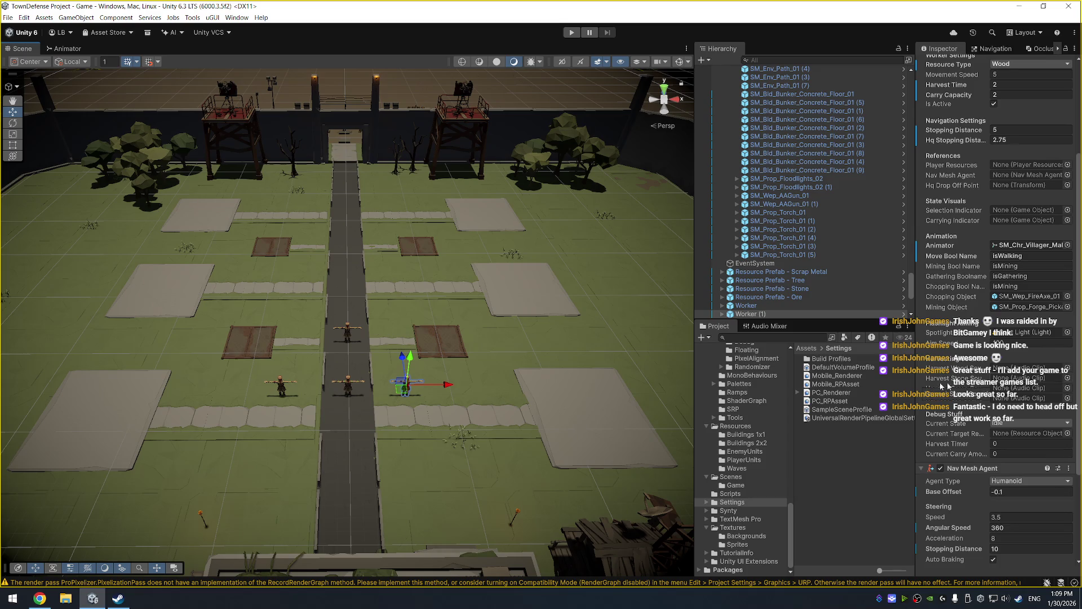
{"action": "left_click", "coordinate": [855, 393]}
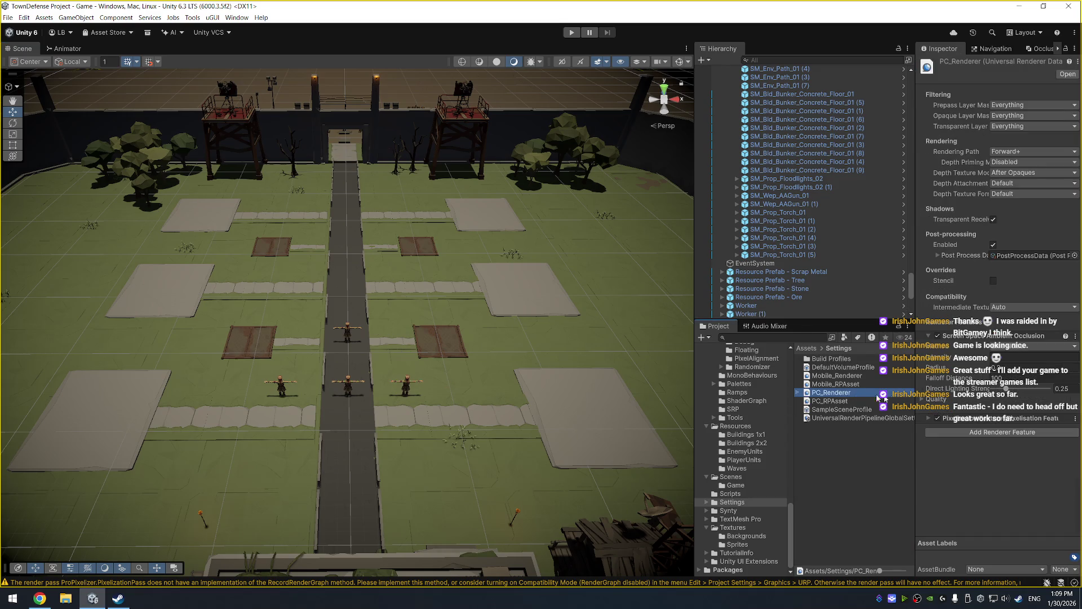
{"action": "left_click", "coordinate": [929, 419]}
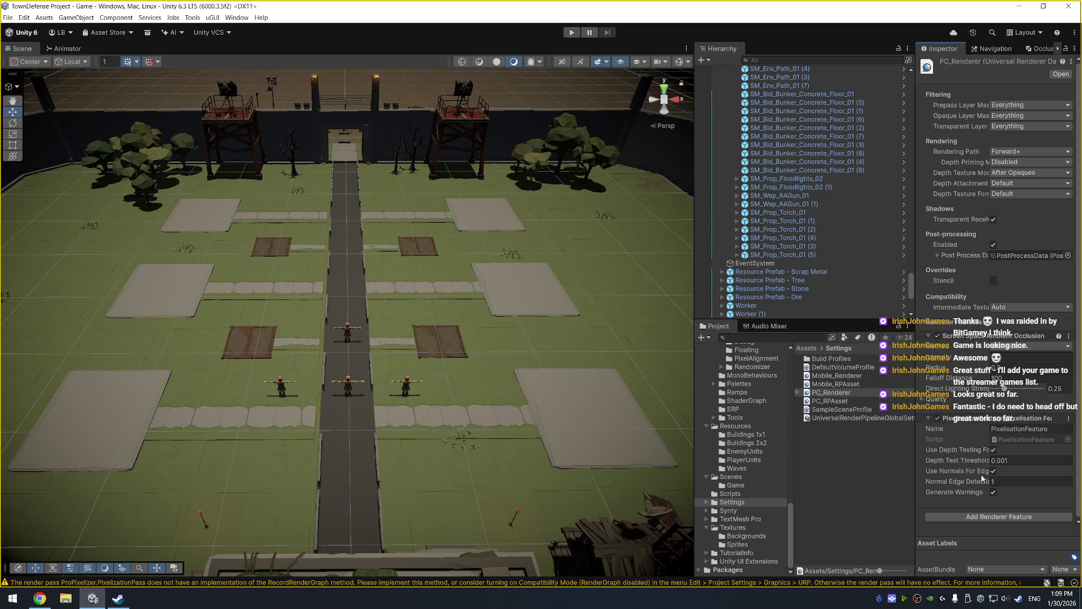
{"action": "left_click_drag", "start_coordinate": [918, 455], "coordinate": [894, 454]}
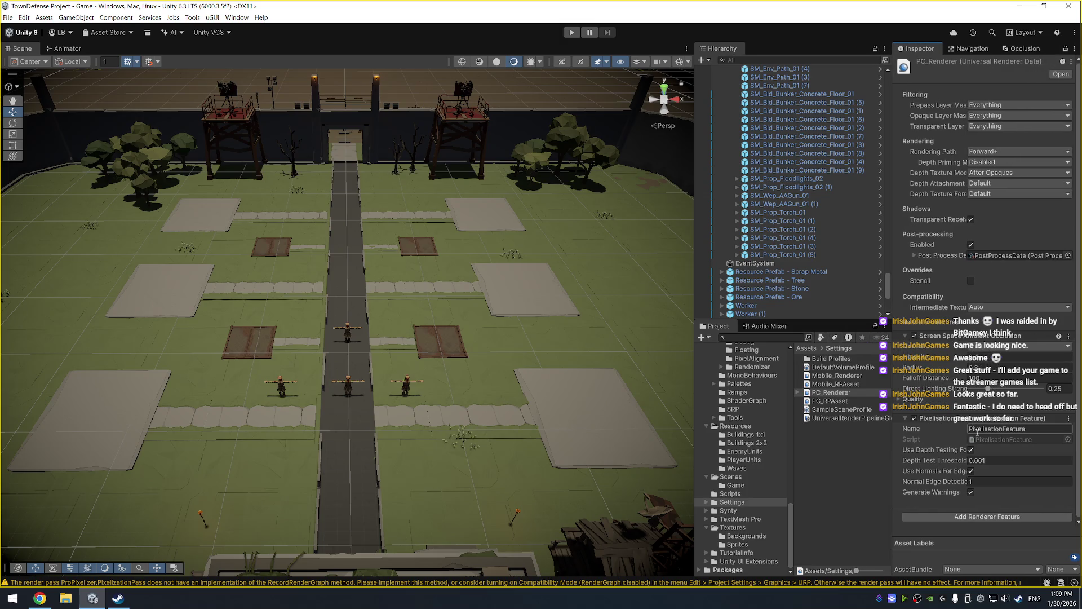
{"action": "left_click_drag", "start_coordinate": [948, 462], "coordinate": [971, 464]}
{"action": "key", "text": "ctrl+z"}
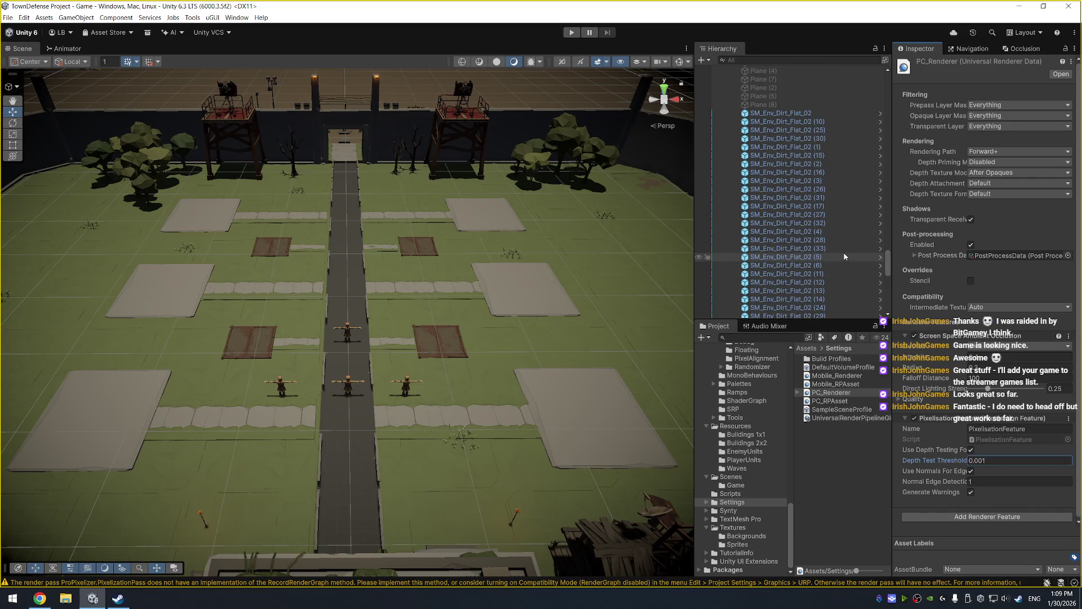
{"action": "left_click_drag", "start_coordinate": [885, 273], "coordinate": [889, 79]}
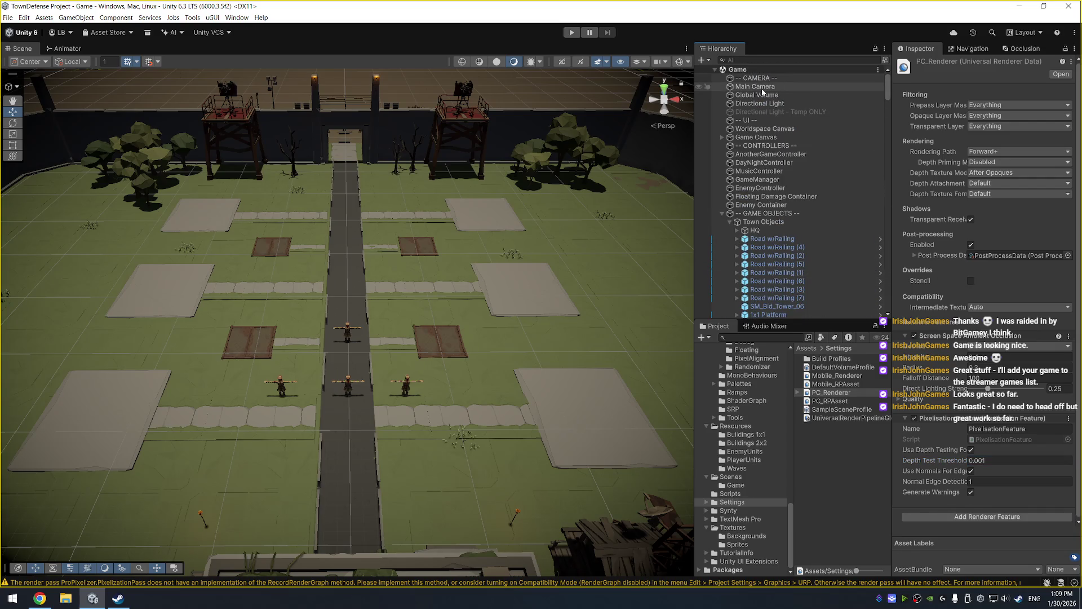
{"action": "left_click", "coordinate": [781, 87]}
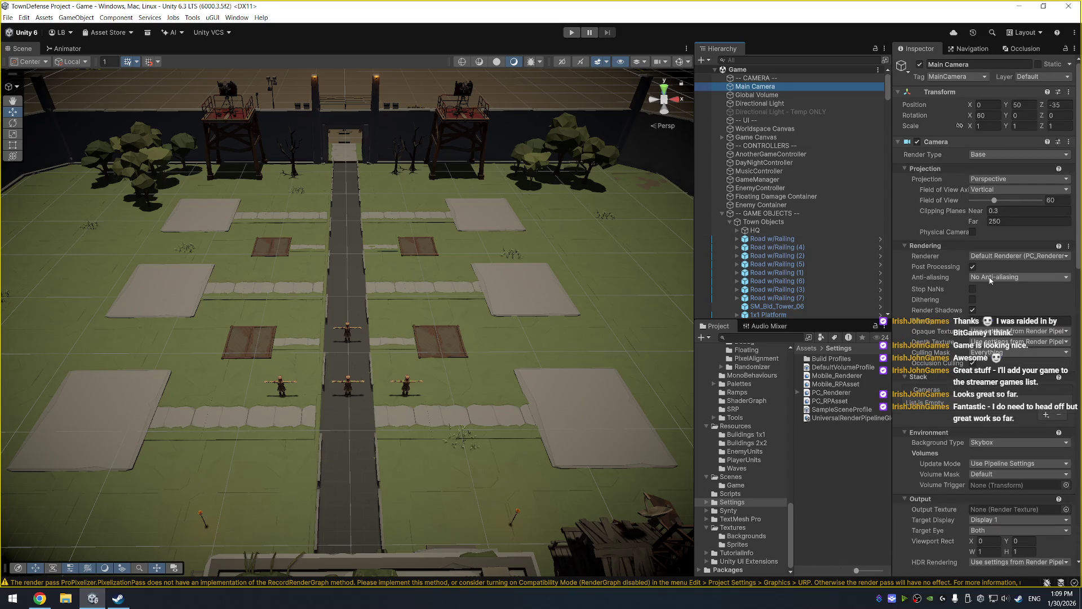
Keep the Main Camera's Depth Texture on the pipeline asset setting and set its MSAA to Off.
{"action": "left_click", "coordinate": [985, 345]}
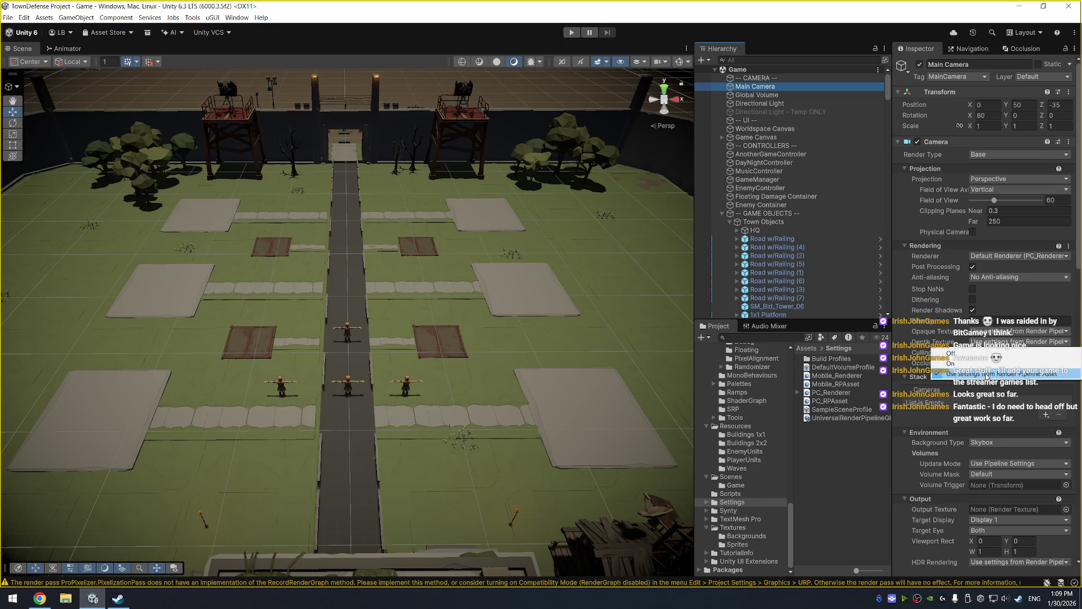
{"action": "left_click", "coordinate": [986, 375]}
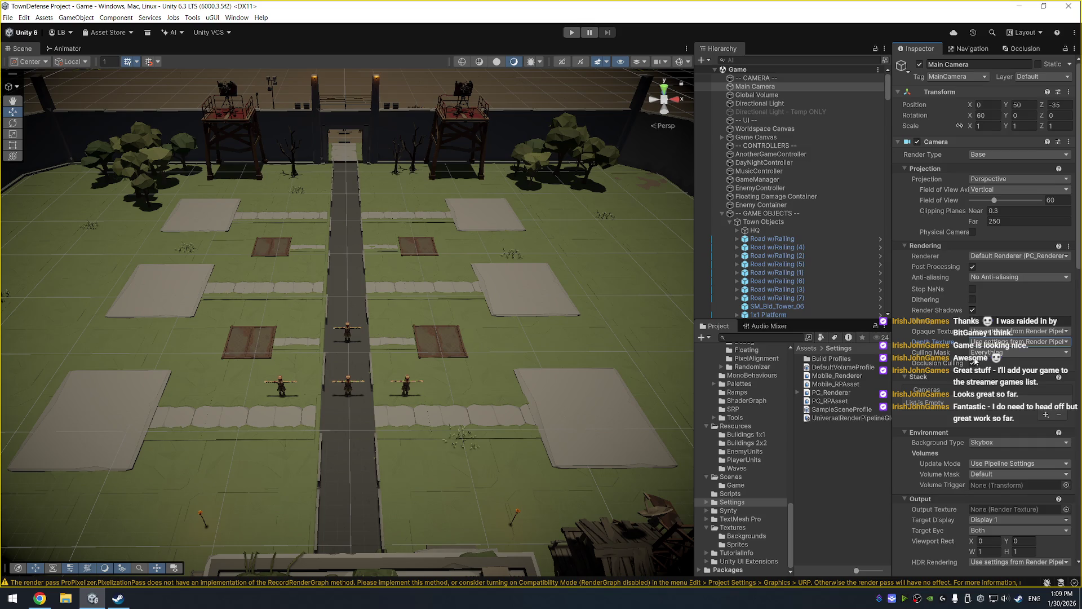
{"action": "scroll", "coordinate": [973, 364], "scroll_direction": "down", "scroll_amount": 5}
{"action": "left_click", "coordinate": [1017, 431]}
{"action": "left_click", "coordinate": [998, 442]}
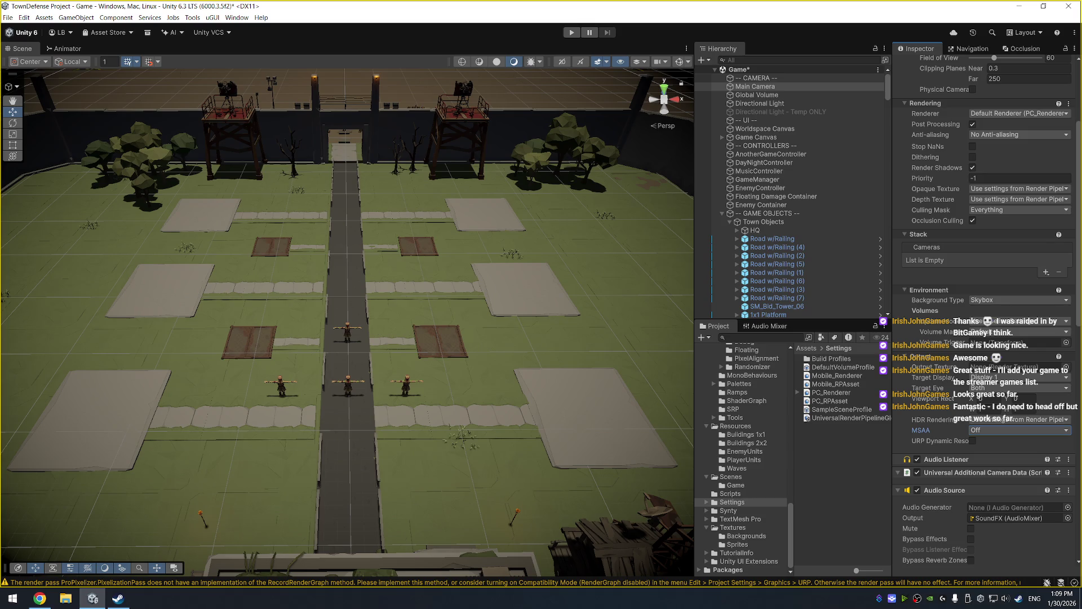
{"action": "scroll", "coordinate": [997, 543], "scroll_direction": "down", "scroll_amount": 10}
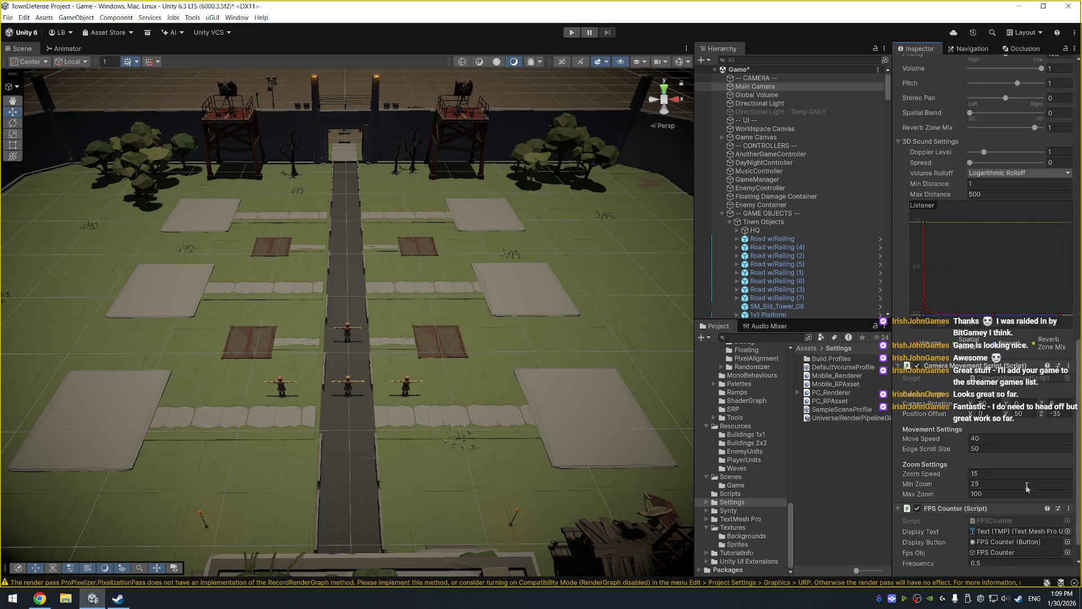
Add a Camera Snap SRP component to Main Camera using Fixed World Space Pixel Size mode, pixel size 0.032.
{"action": "left_click", "coordinate": [996, 549]}
{"action": "type", "text": "CameraS"}
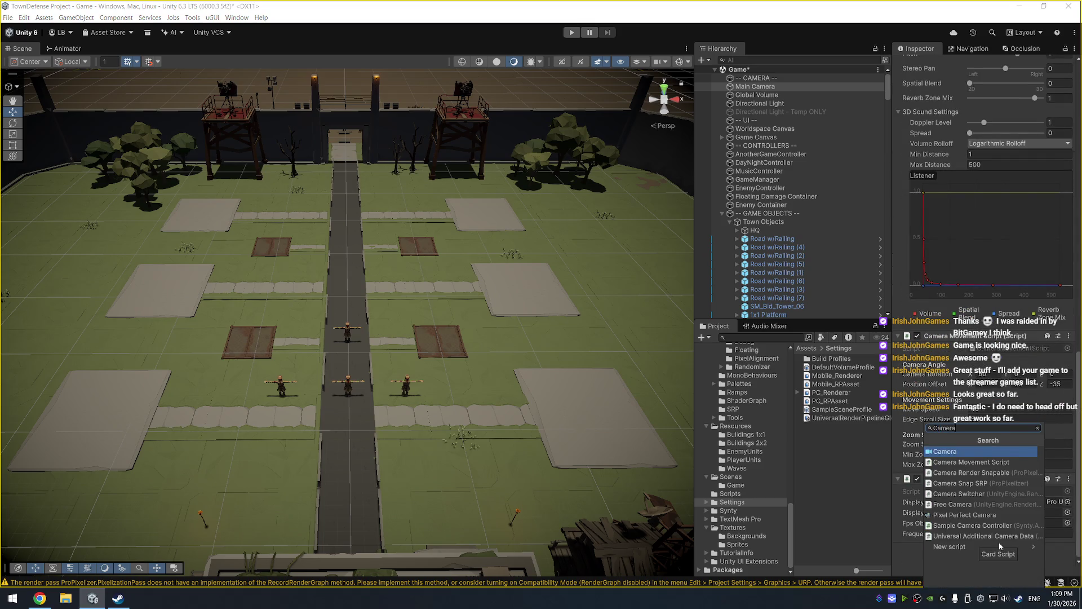
{"action": "key", "text": "Return"}
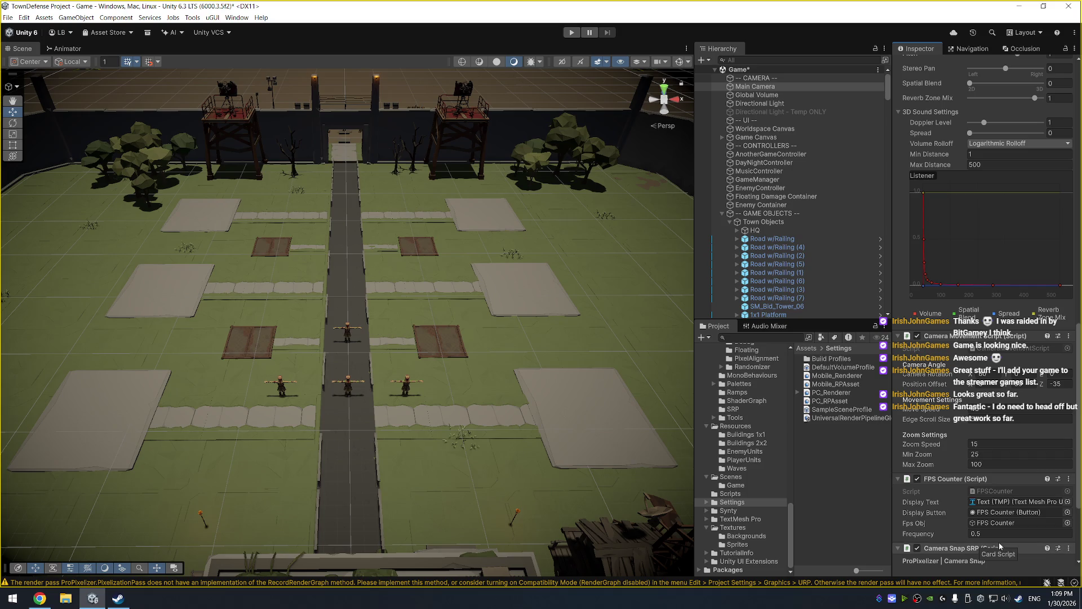
{"action": "scroll", "coordinate": [1023, 445], "scroll_direction": "down", "scroll_amount": 5}
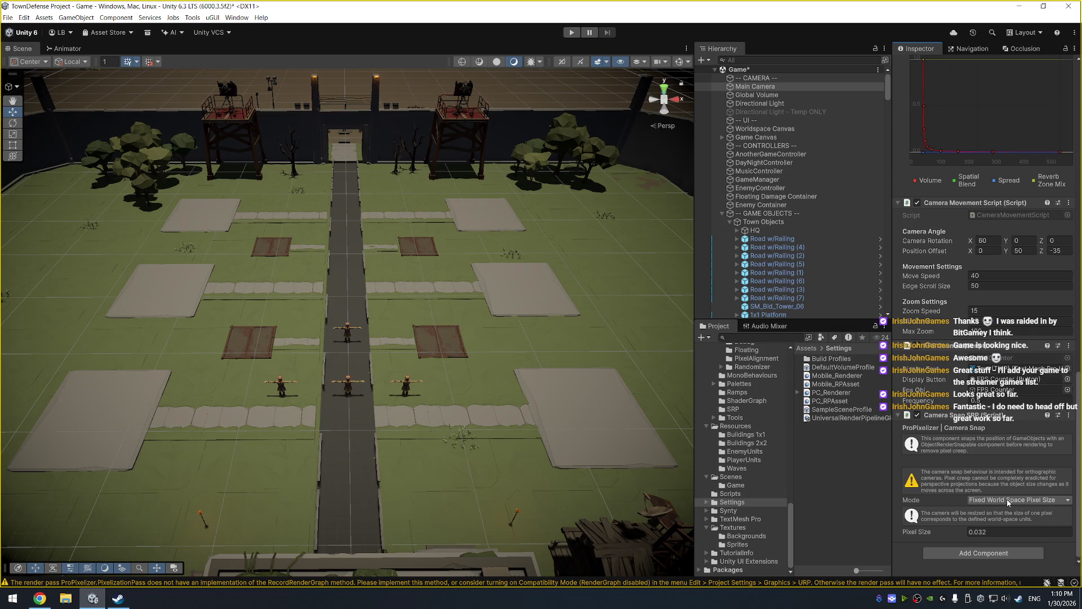
{"action": "left_click", "coordinate": [1009, 502]}
{"action": "left_click", "coordinate": [1006, 507]}
{"action": "left_click", "coordinate": [1006, 503]}
{"action": "left_click", "coordinate": [1009, 515]}
Play-test the scene to check the camera pixel snapping, stop it, and open the Assets menu.
{"action": "left_click", "coordinate": [573, 33]}
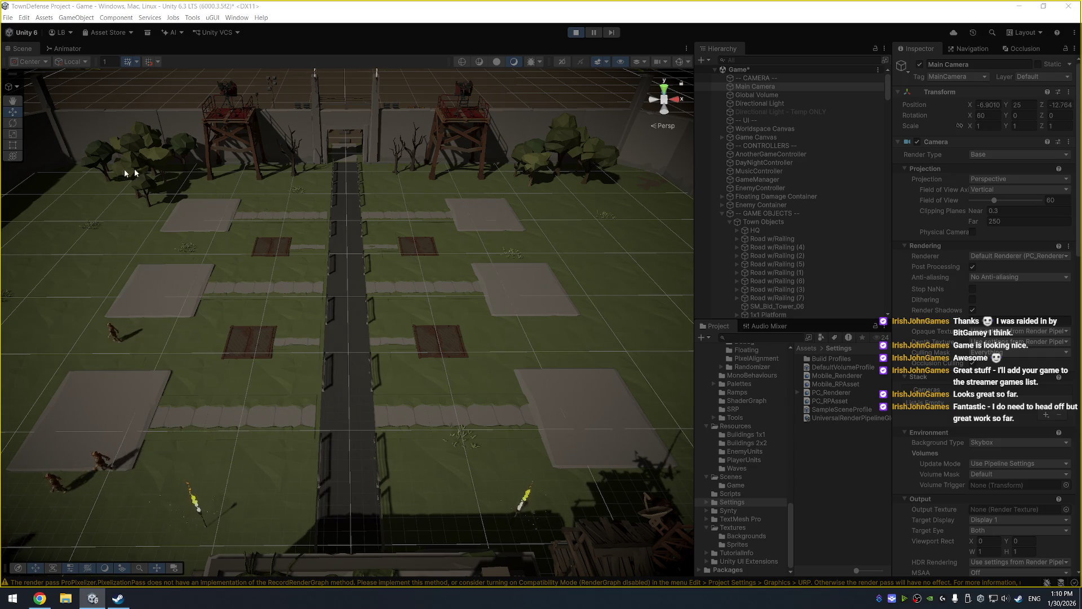
{"action": "left_click", "coordinate": [575, 32]}
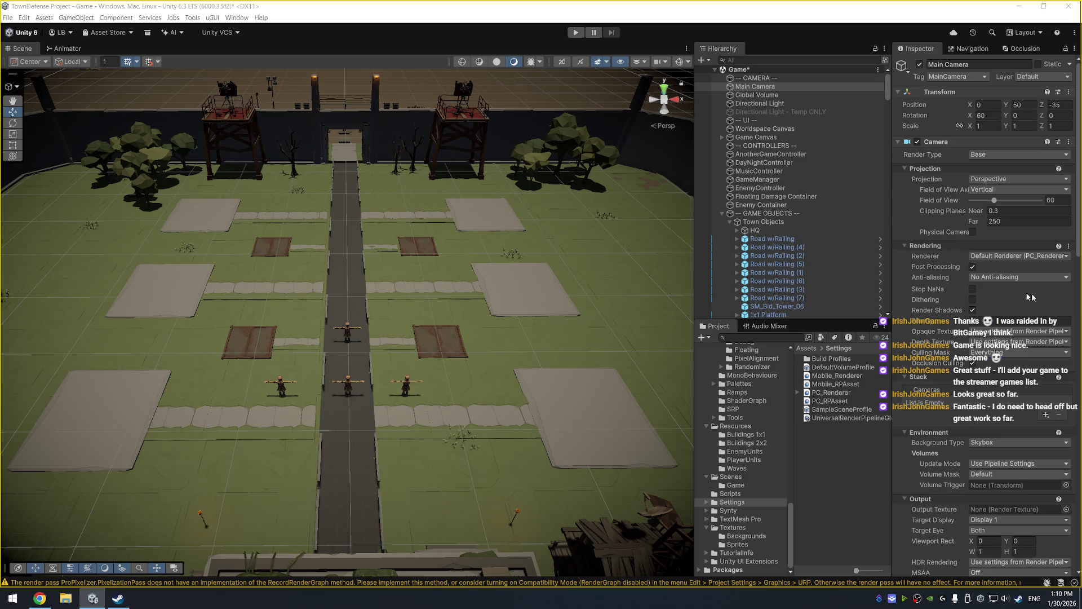
{"action": "left_click", "coordinate": [45, 18]}
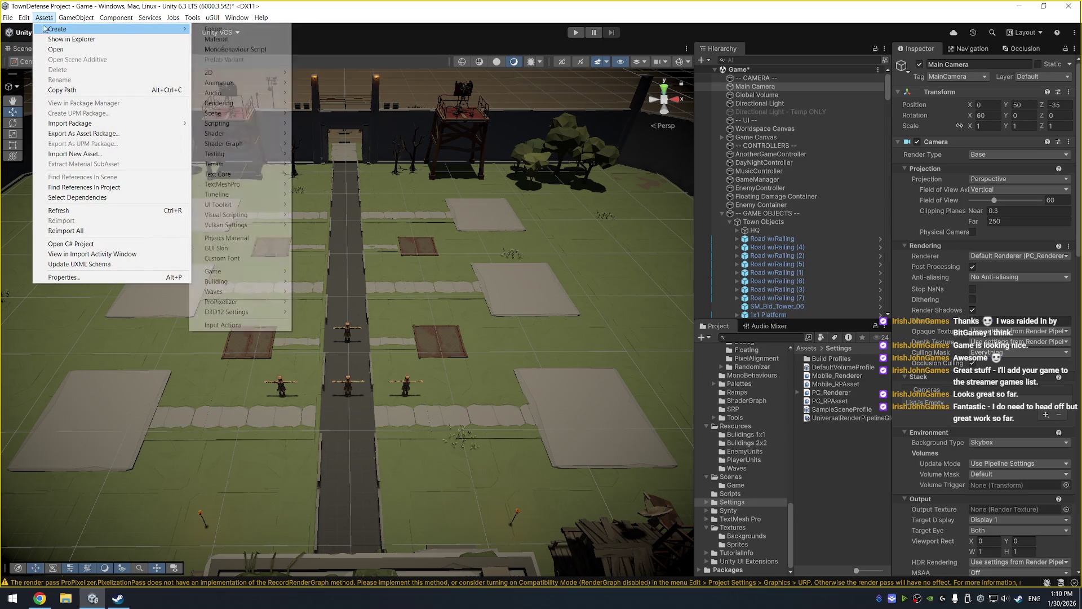